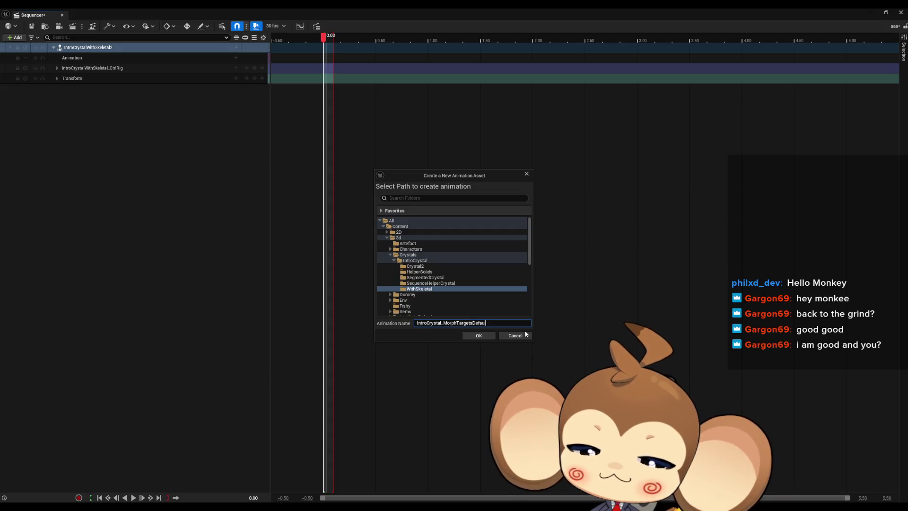
Confirm the dialogs to create the IntroCrystal_MorphTargetsDefault animation sequence asset
click(486, 336)
click(510, 333)
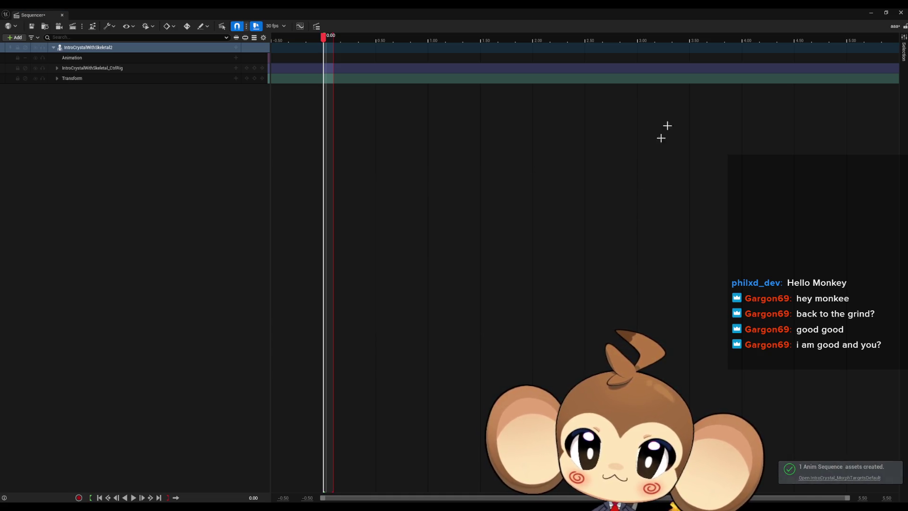
click(872, 15)
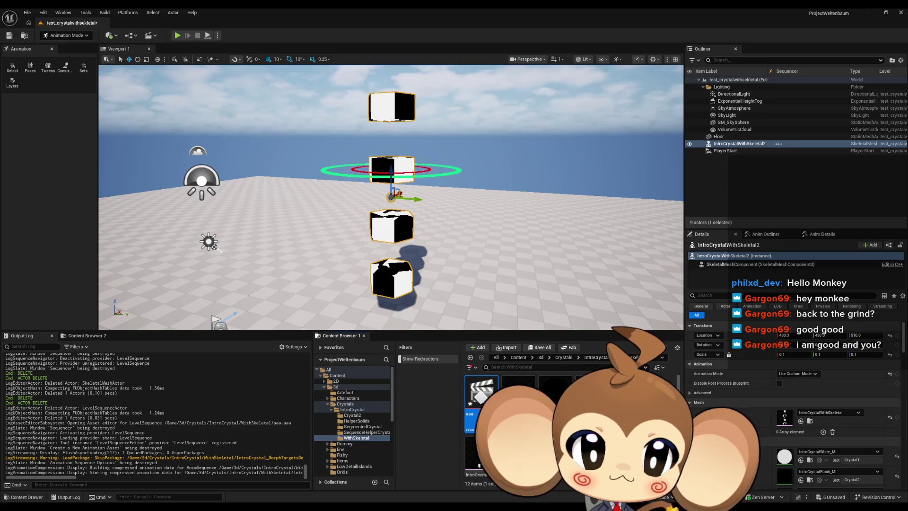
Open the new IntroCrystal_MorphTargetsDefault animation from the Asset Browser
double_click(556, 403)
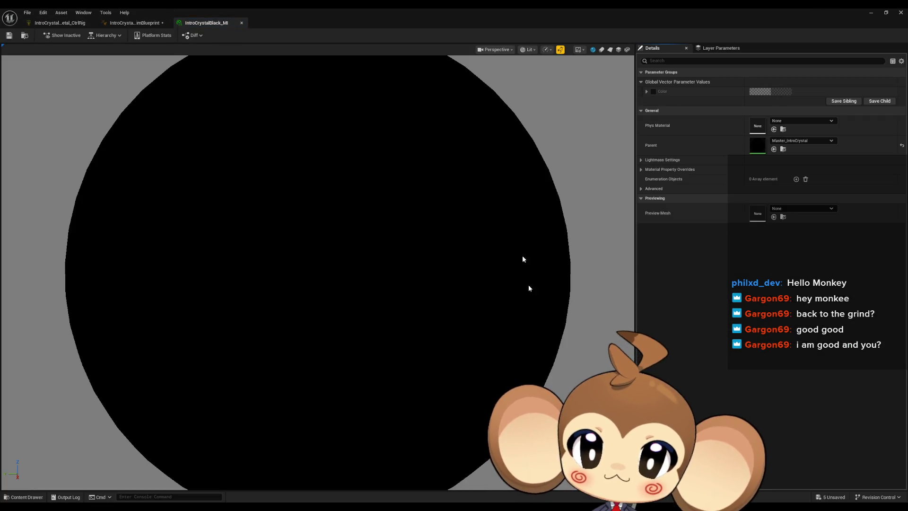
click(241, 22)
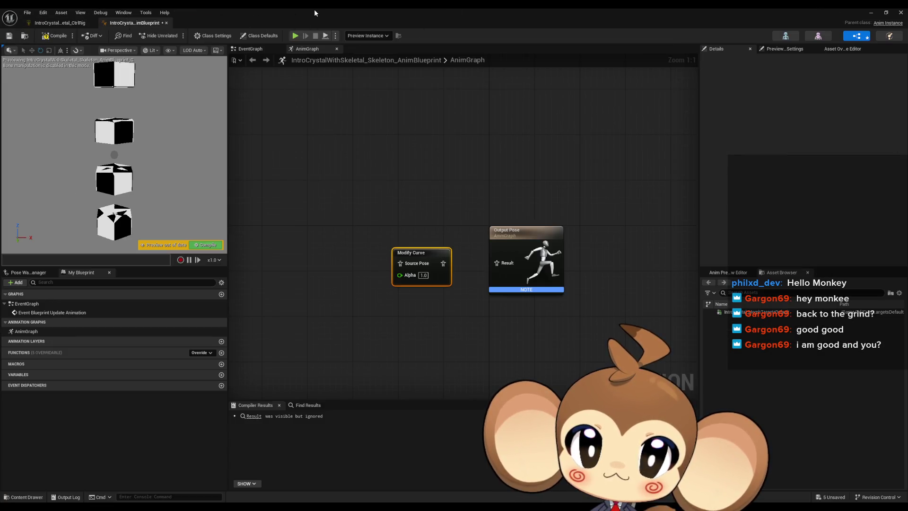
double_click(315, 12)
drag(521, 150, 521, 80)
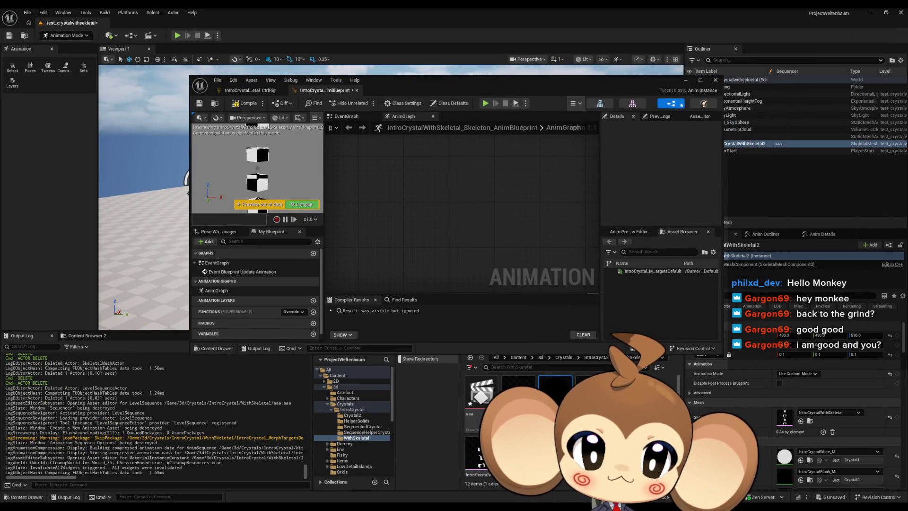
double_click(653, 271)
Maximize the animation editor and add a Key1 curve to the animation
double_click(408, 80)
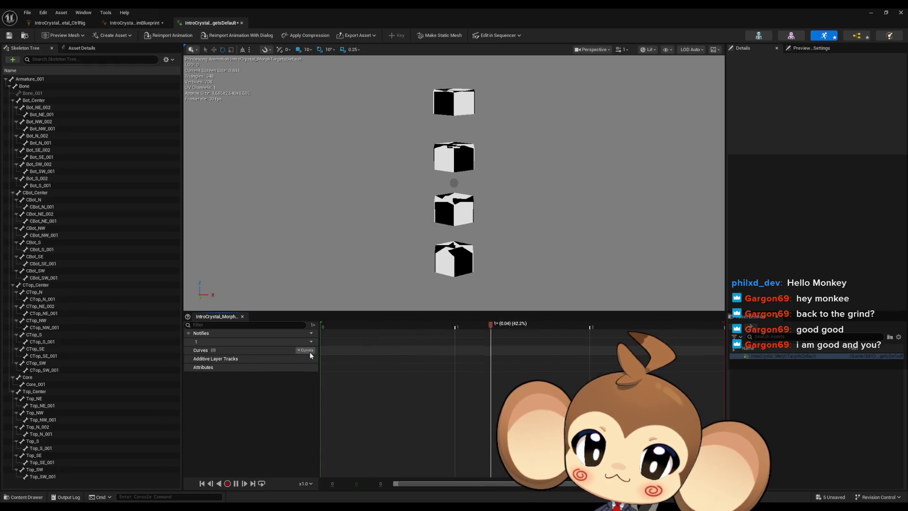
click(307, 350)
mouse_move(326, 370)
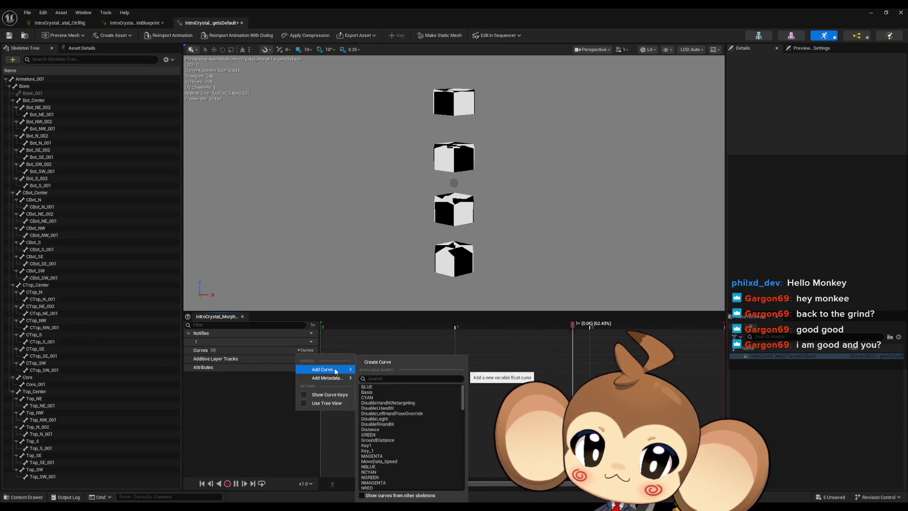
click(377, 446)
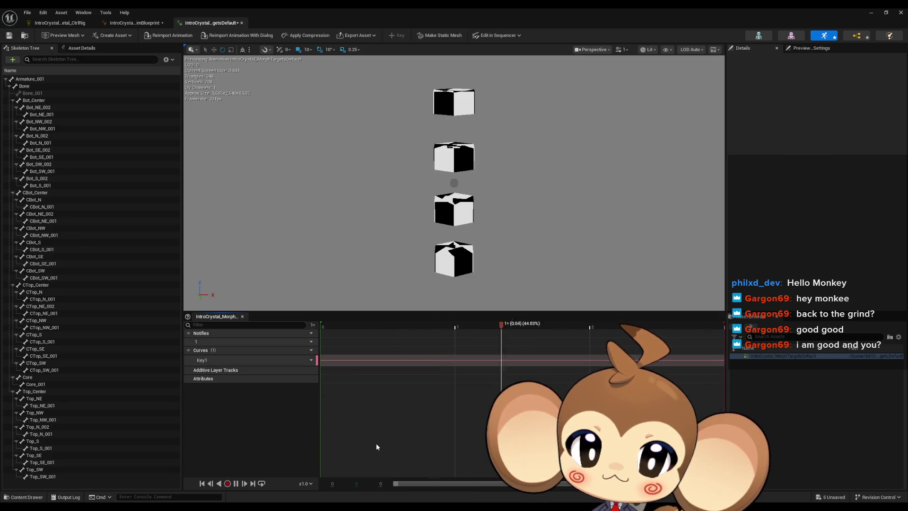
Add a key with value 1.0 to the Key1 curve and save the animation
double_click(343, 362)
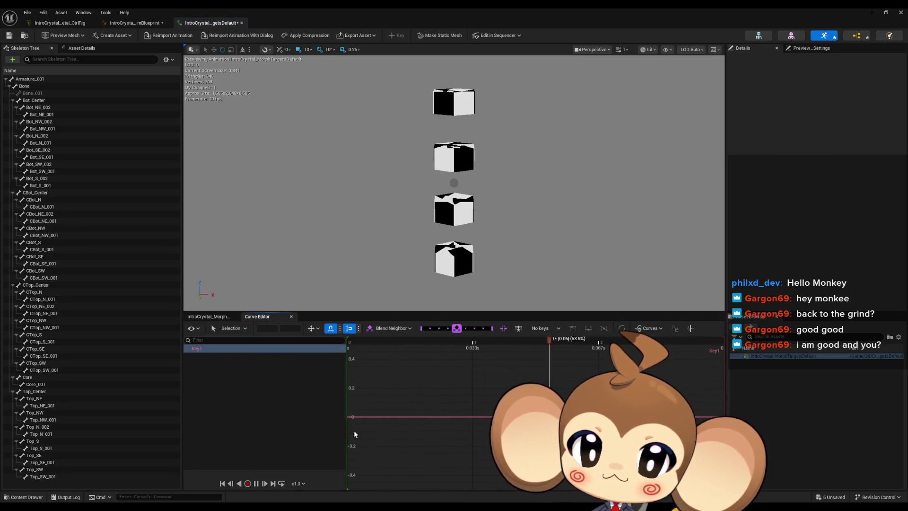
right_click(370, 416)
click(408, 361)
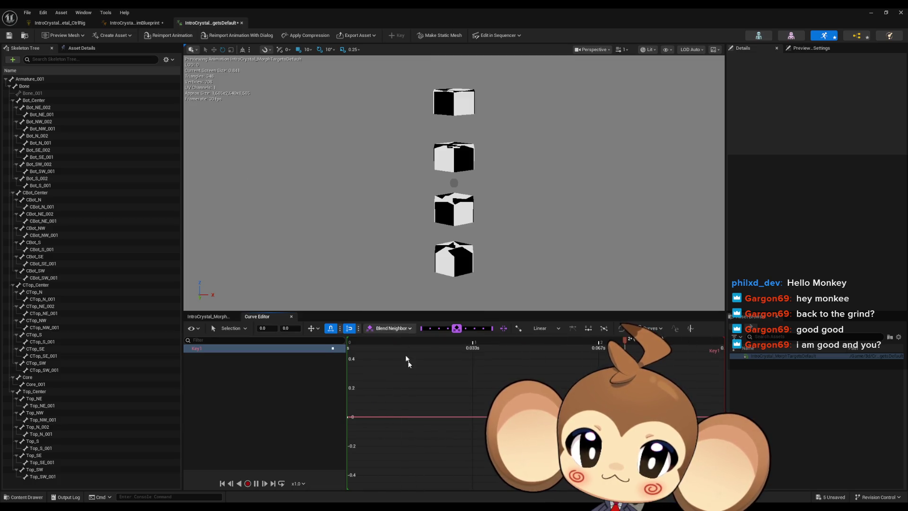
click(274, 330)
text(1)
key(Tab)
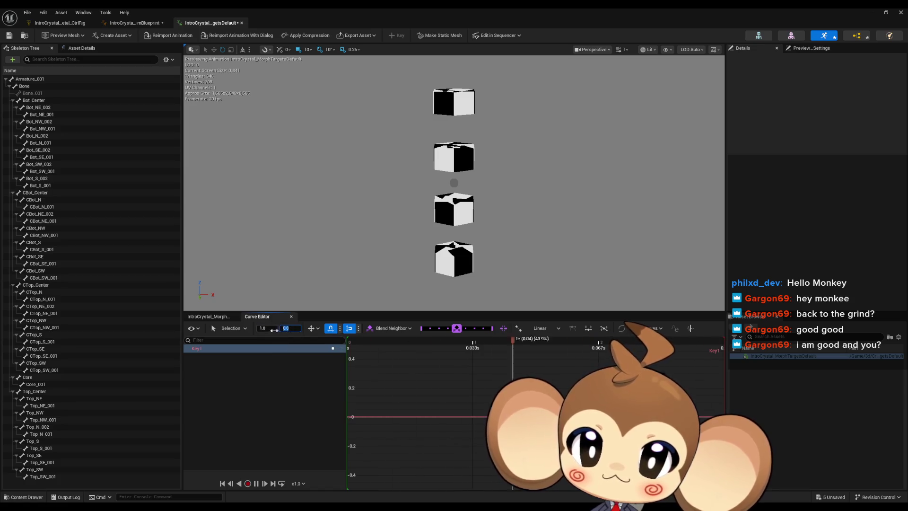
text(1)
key(Return)
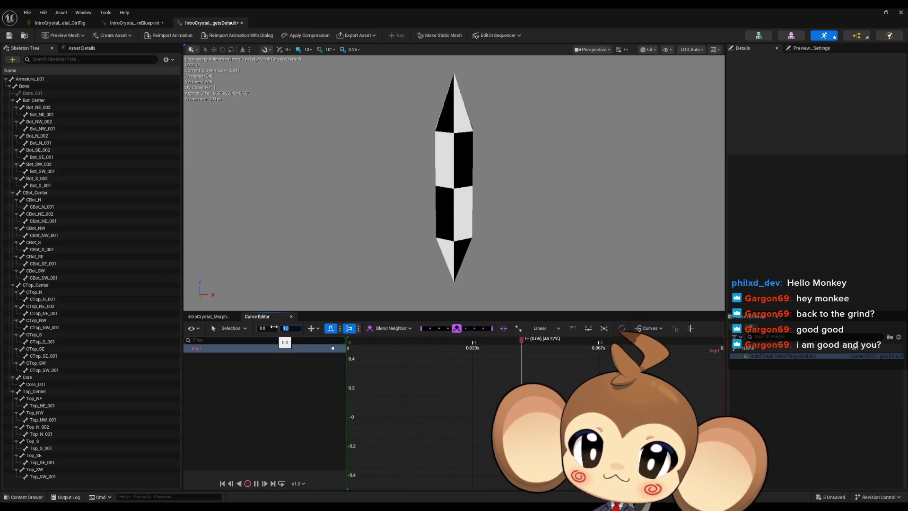
key(ctrl+s)
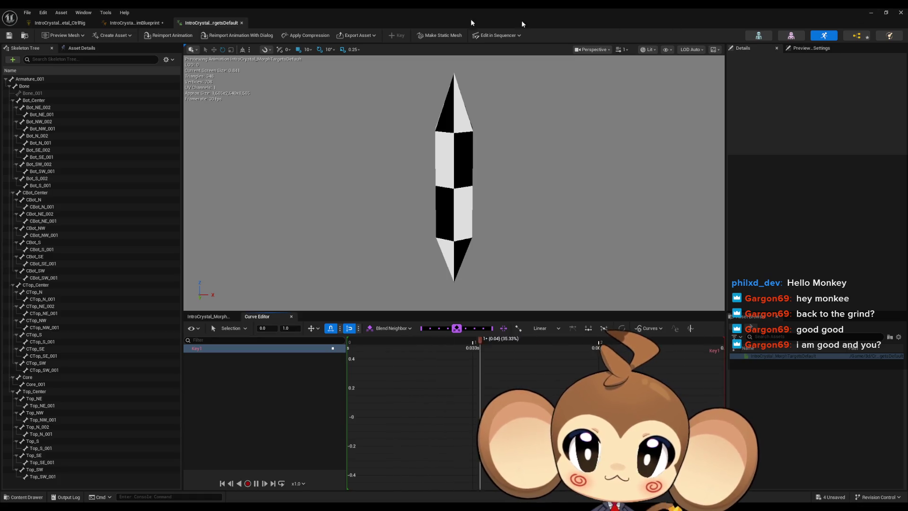
click(857, 35)
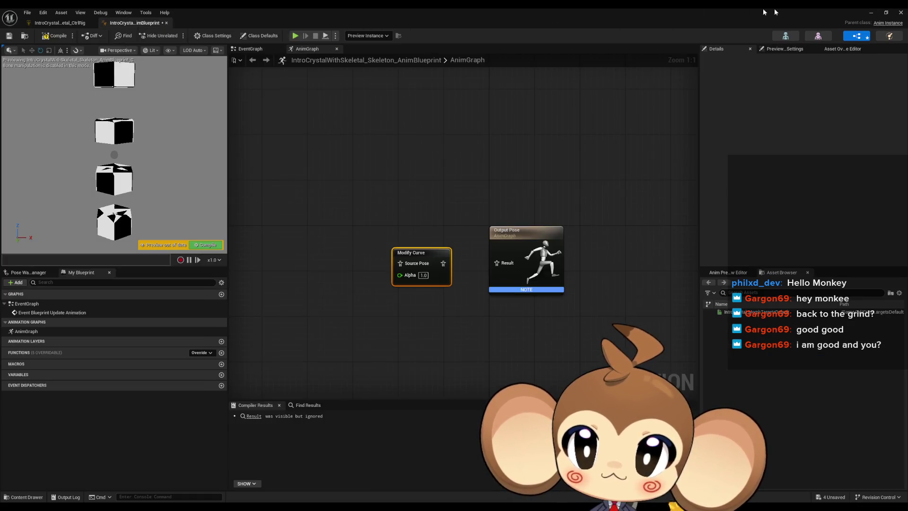
Extend the Sequencer playback range to end at about 4.00 seconds
click(871, 12)
mouse_move(371, 507)
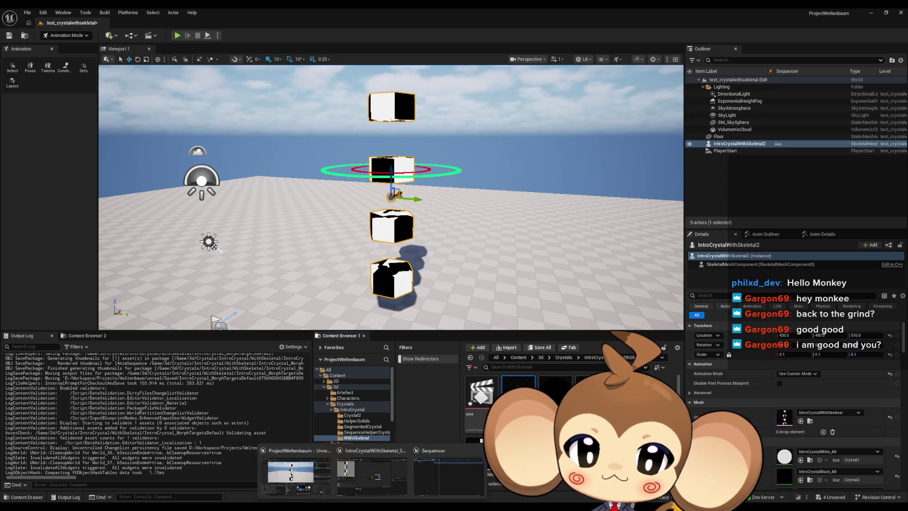
click(450, 481)
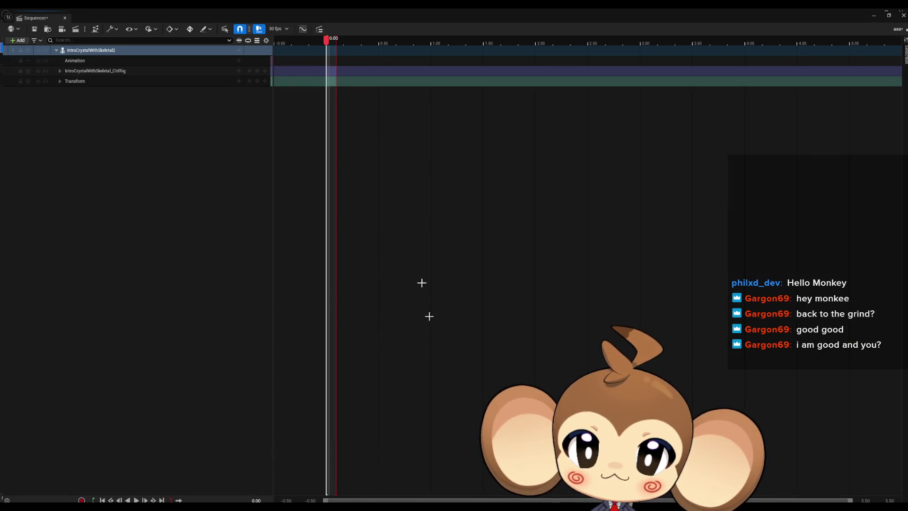
drag(334, 37, 743, 54)
Assign IntroCrystal_MorphTargetsDefault to the sequence's Animation track
double_click(634, 8)
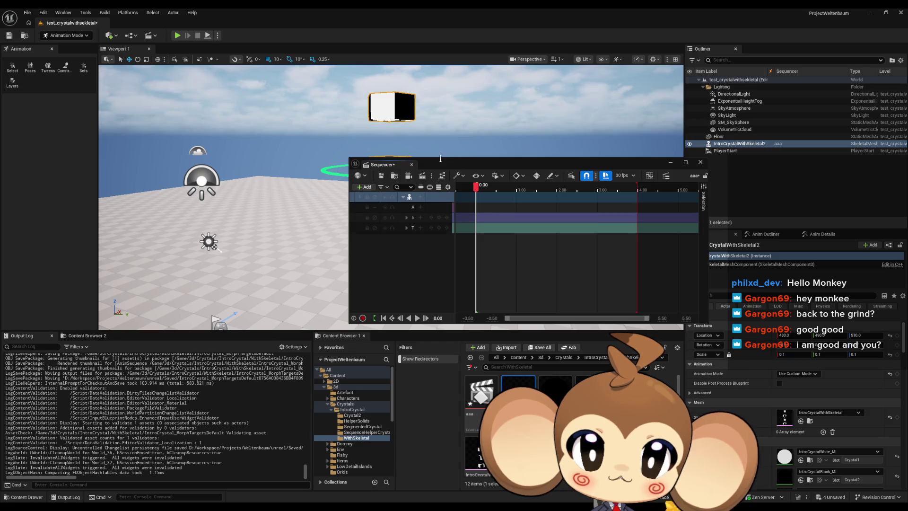
drag(445, 168, 421, 156)
double_click(421, 156)
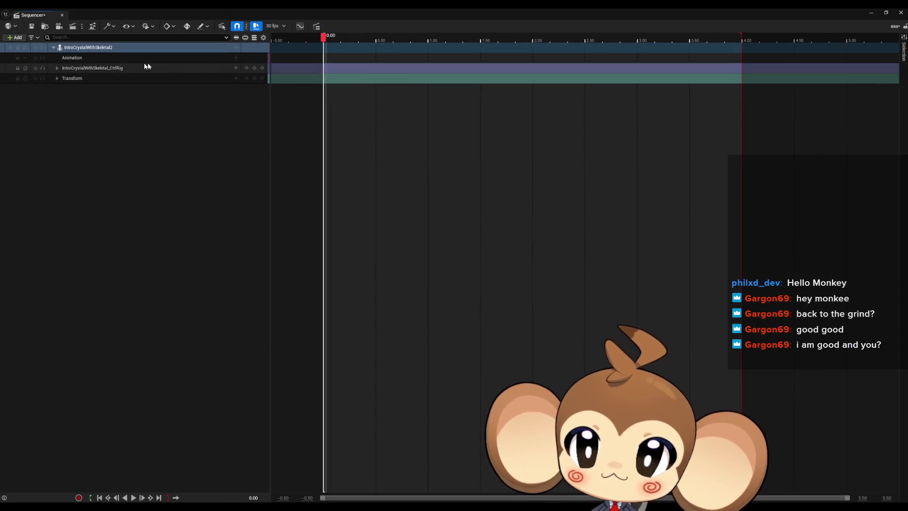
click(236, 57)
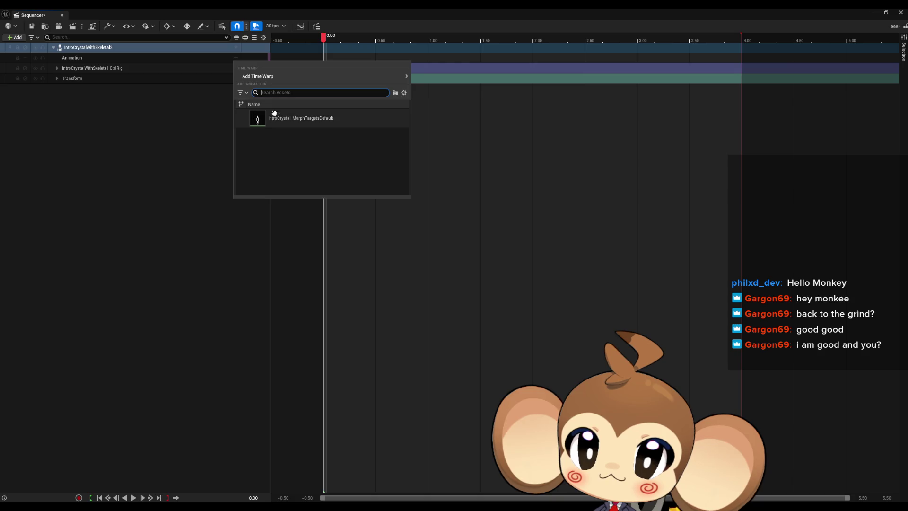
click(279, 122)
double_click(359, 8)
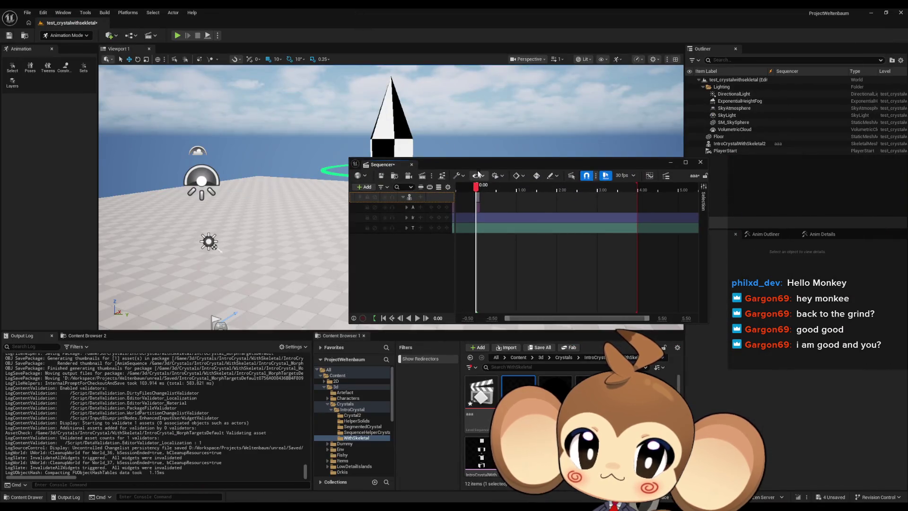
Drag the crystal's red arrow control outward to split the crystal apart
mouse_move(477, 161)
mouse_down()
mouse_move(489, 275)
mouse_move(418, 331)
mouse_move(386, 315)
mouse_up()
scroll(391, 189, up, 5)
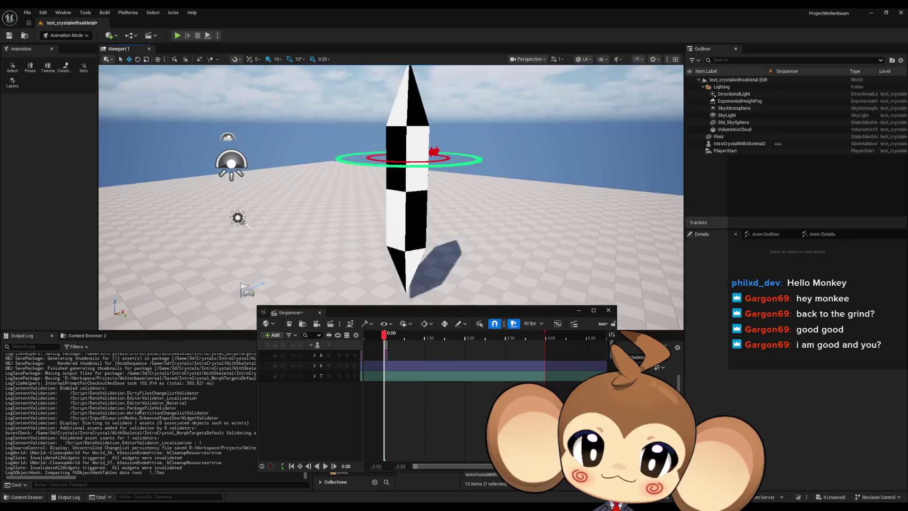
drag(391, 189, 386, 161)
drag(473, 166, 473, 177)
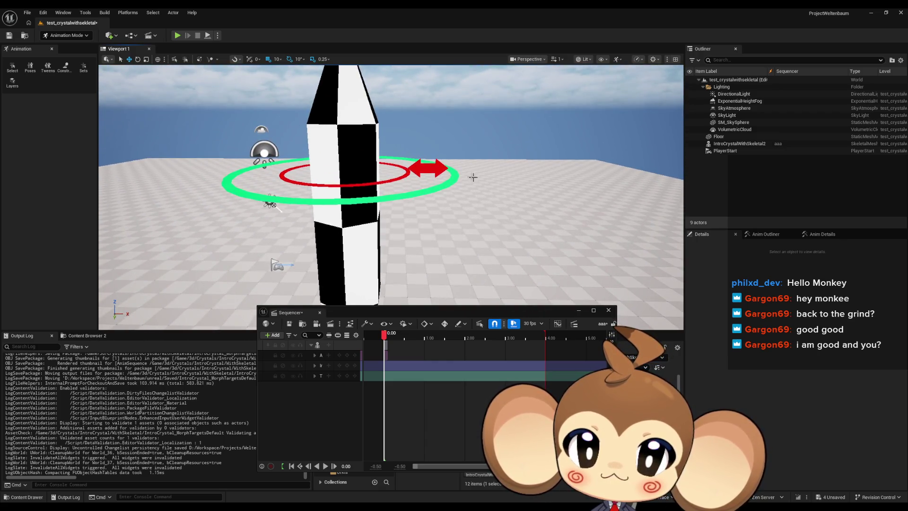
click(433, 168)
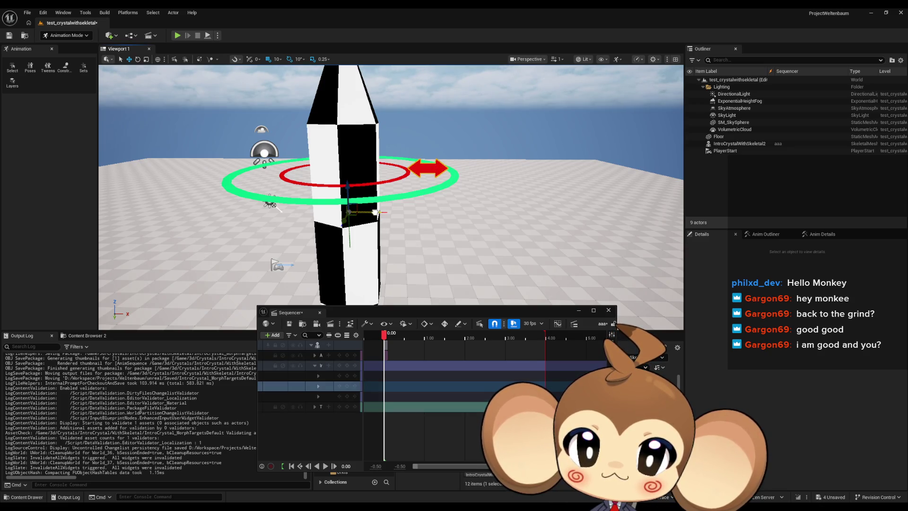
mouse_move(375, 212)
mouse_down()
mouse_move(524, 225)
mouse_move(454, 227)
mouse_move(376, 212)
mouse_move(452, 217)
mouse_move(444, 218)
mouse_up()
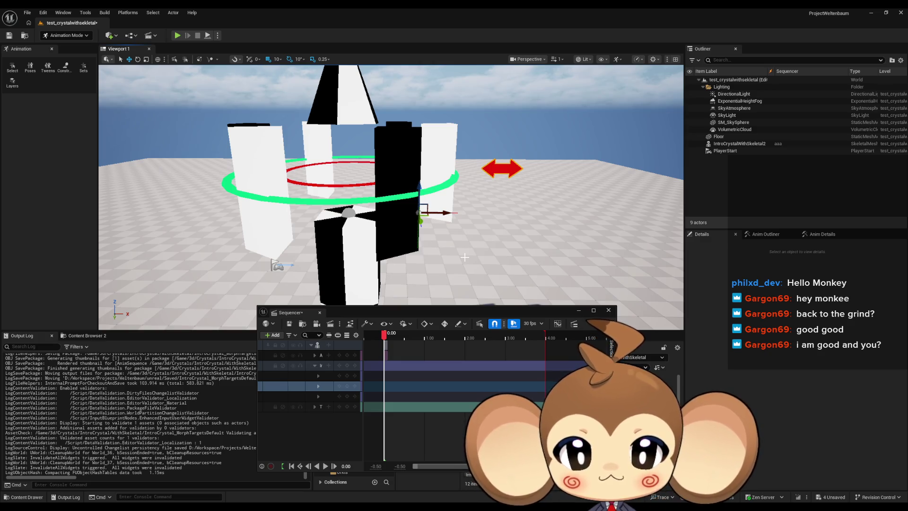
Move the Sequencer window aside to reveal the Control Rig's Forwards Solve Graph
mouse_move(448, 313)
mouse_down()
mouse_move(303, 291)
mouse_move(220, 257)
mouse_move(293, 220)
mouse_move(302, 289)
mouse_move(348, 283)
mouse_up()
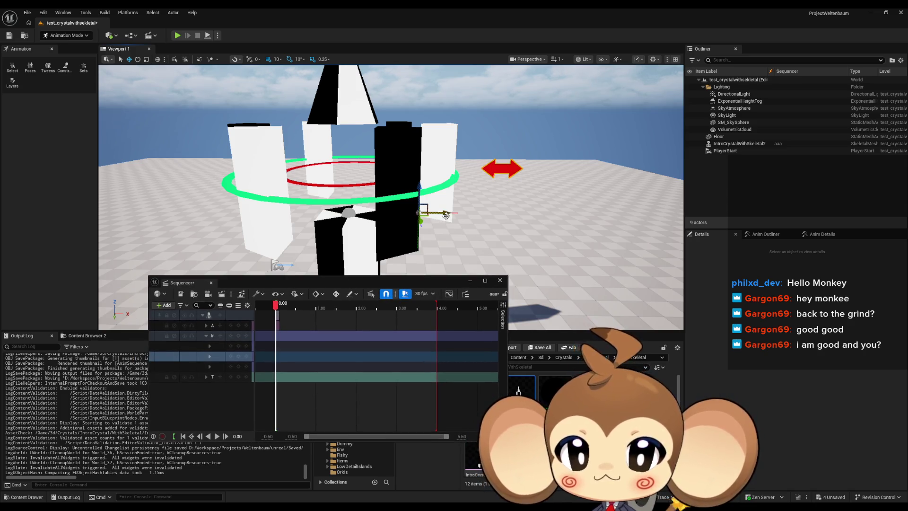
scroll(446, 215, down, 10)
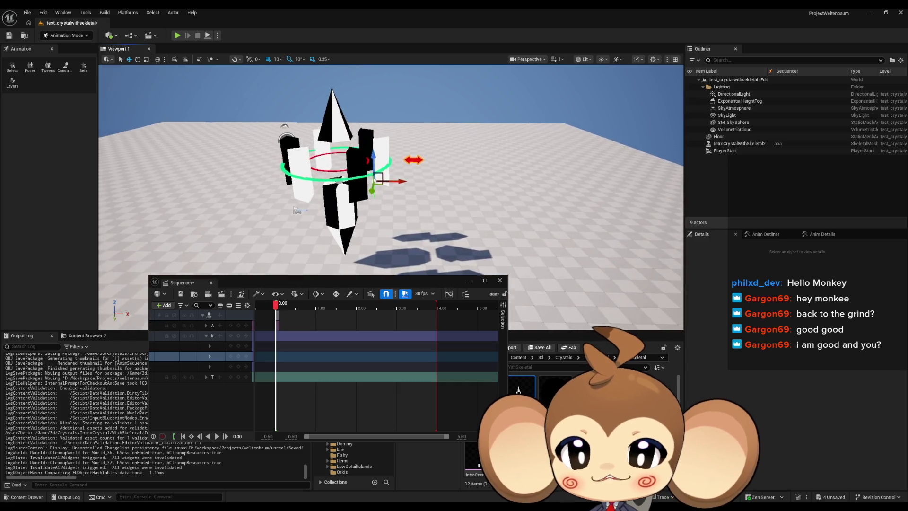
scroll(446, 216, up, 5)
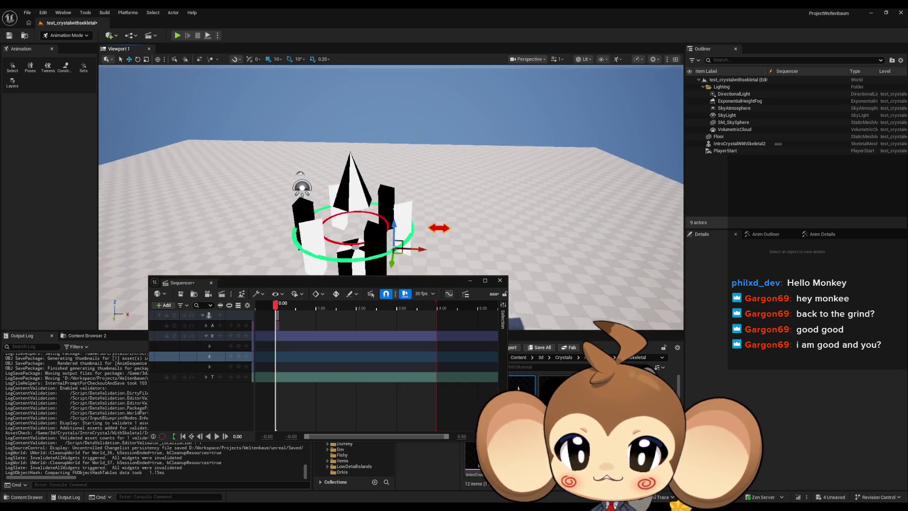
scroll(391, 197, up, 5)
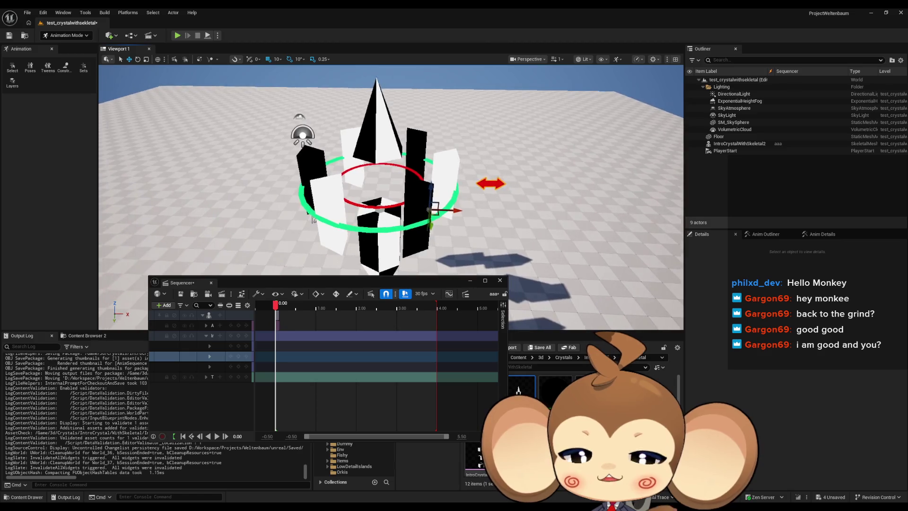
scroll(378, 176, up, 1)
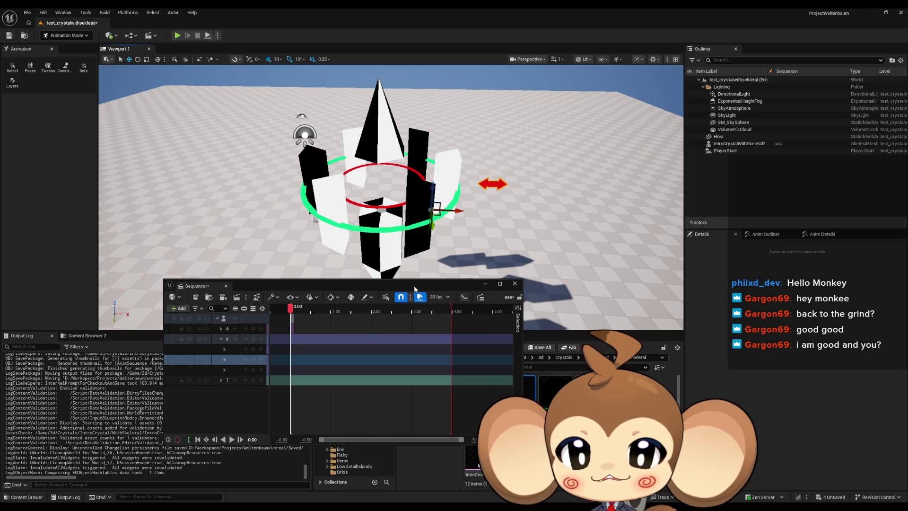
drag(398, 285, 340, 240)
key(alt+Tab)
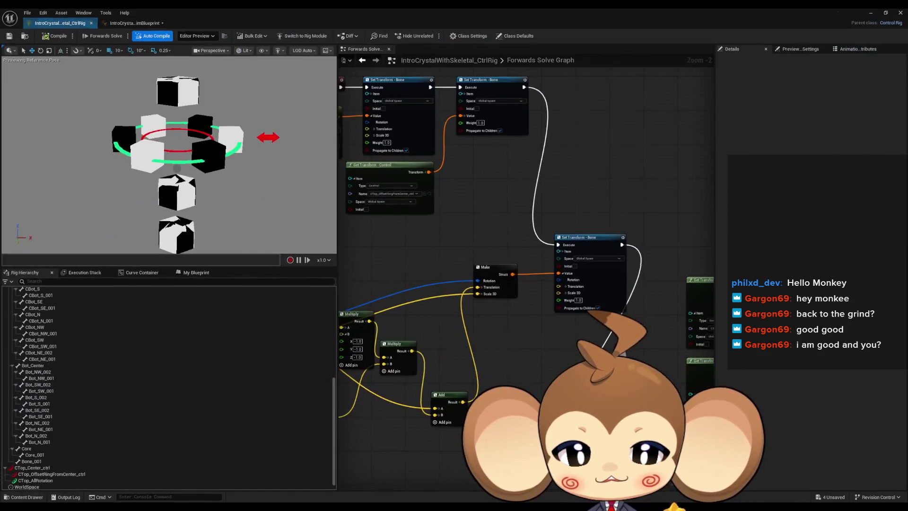
double_click(316, 8)
mouse_move(387, 96)
mouse_down()
mouse_move(475, 194)
mouse_move(516, 315)
mouse_move(440, 250)
mouse_up()
double_click(439, 250)
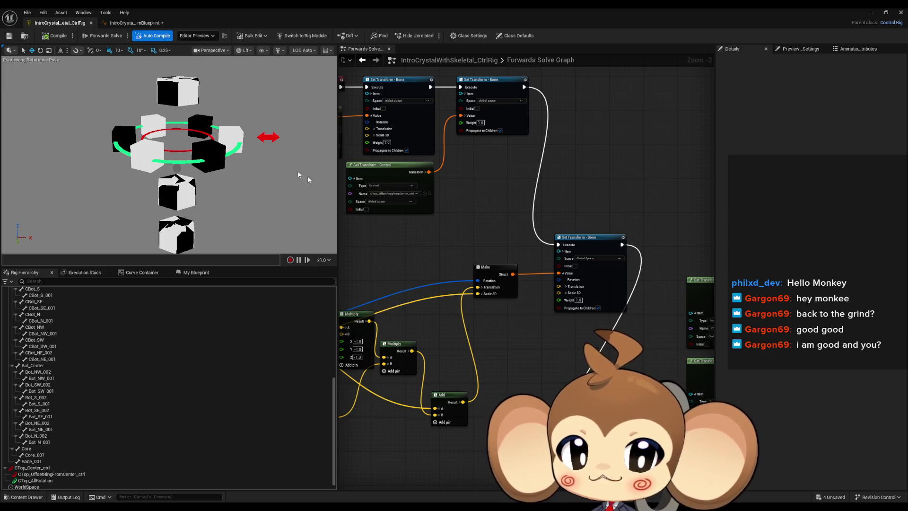
scroll(518, 276, down, 5)
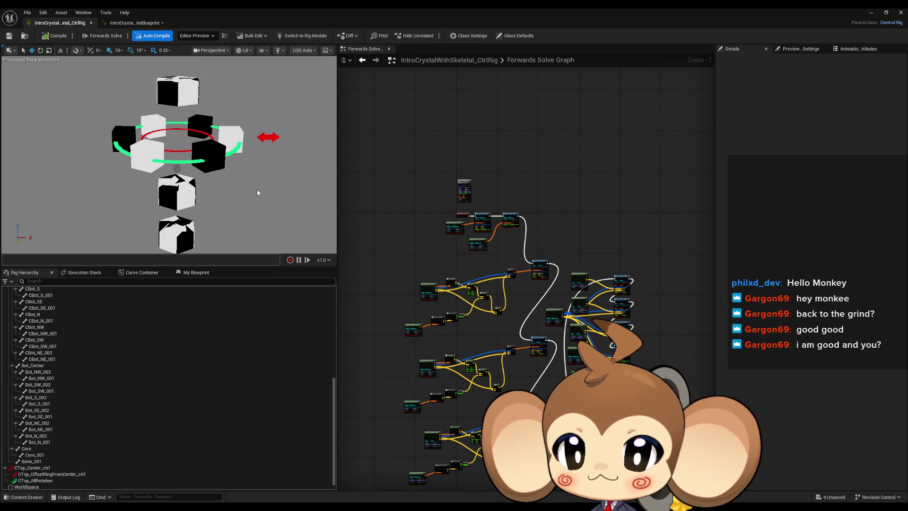
Delete the stray New Function call node from the Forwards Solve graph
click(264, 133)
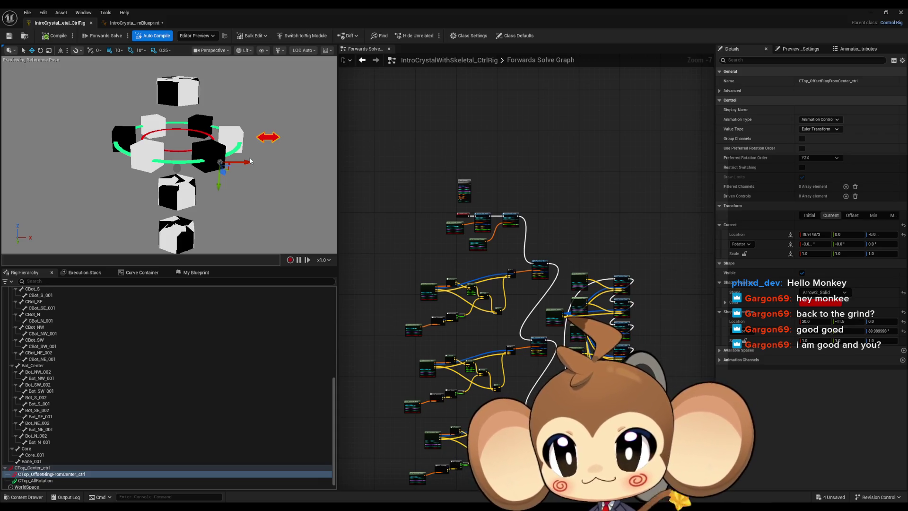
scroll(416, 235, down, 1)
scroll(536, 325, up, 1)
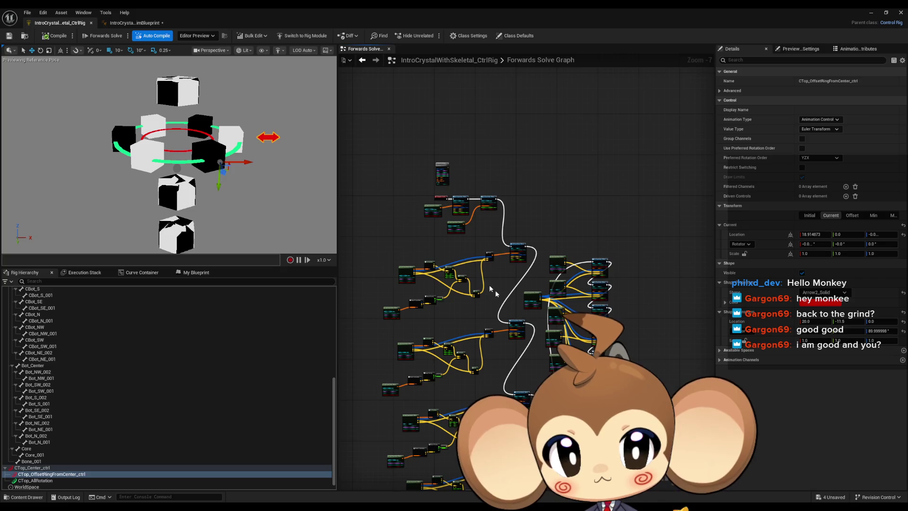
scroll(429, 164, up, 7)
click(551, 191)
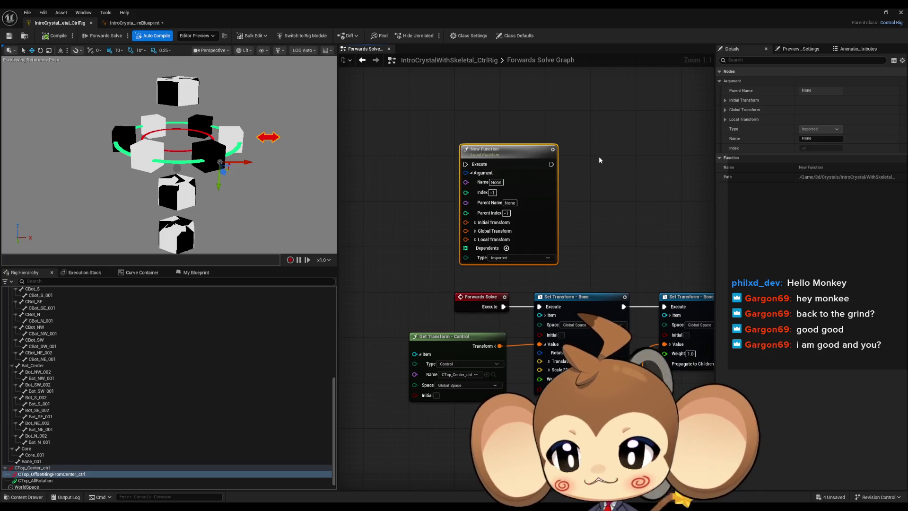
scroll(154, 342, up, 5)
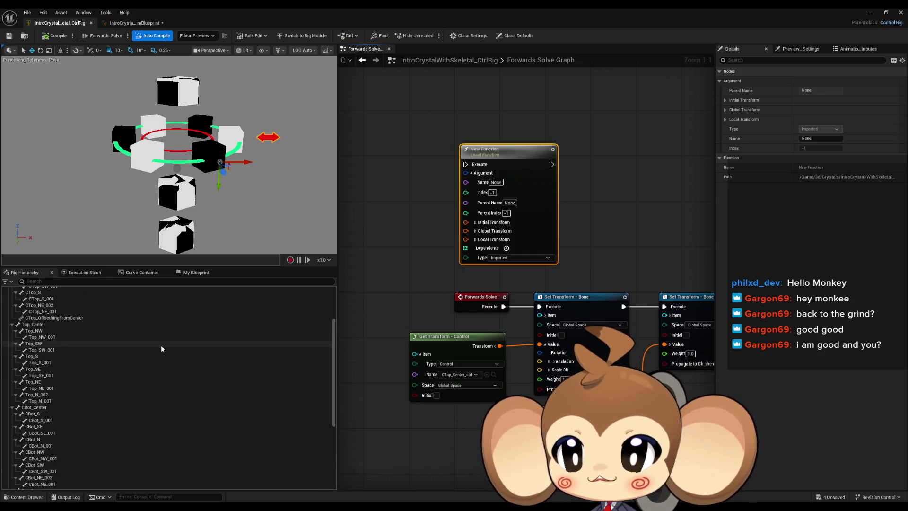
click(195, 272)
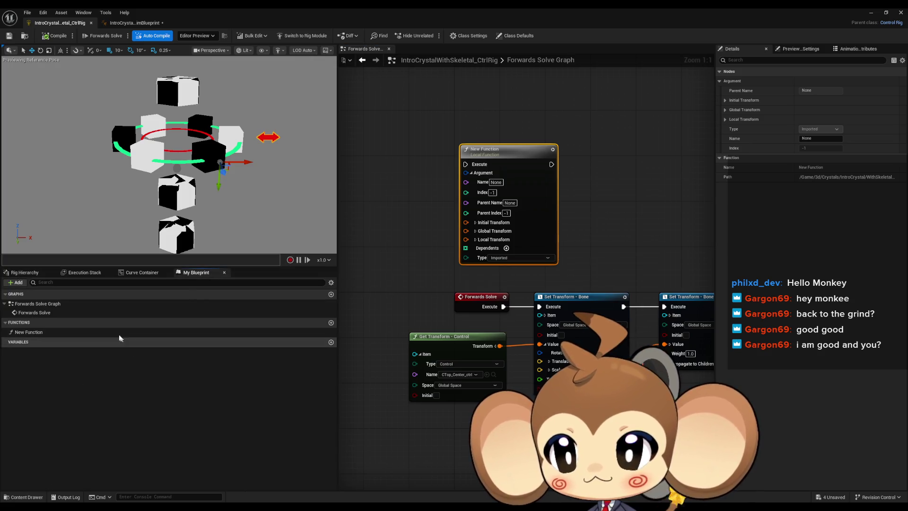
click(519, 163)
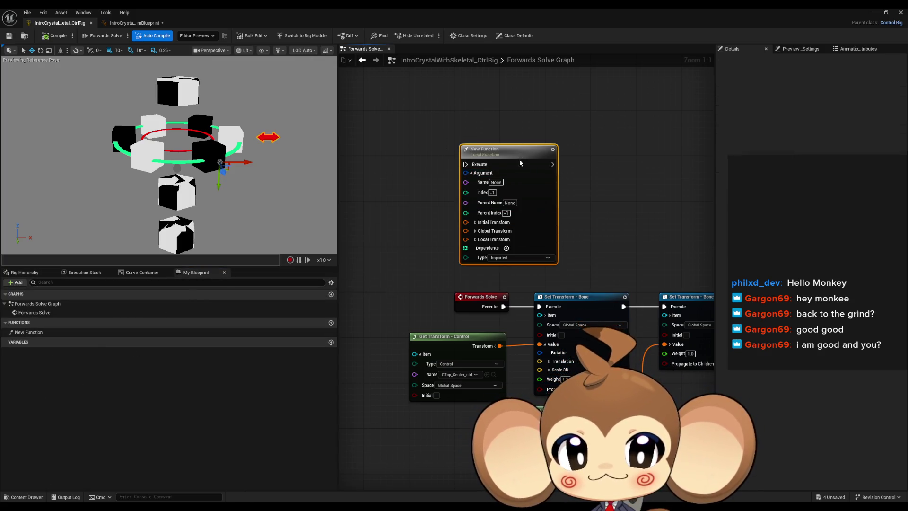
key(Delete)
Open the New Function graph keeping its name, then return to Forwards Solve
click(51, 332)
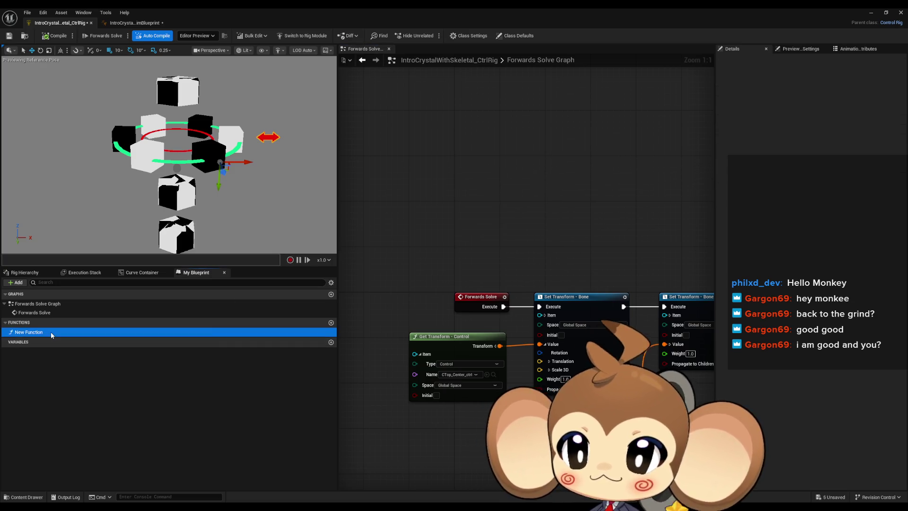
double_click(51, 332)
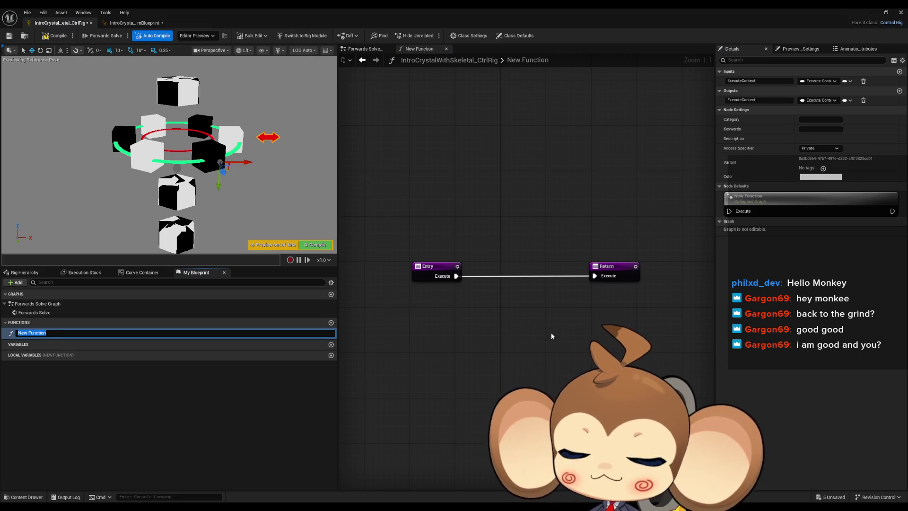
key(Escape)
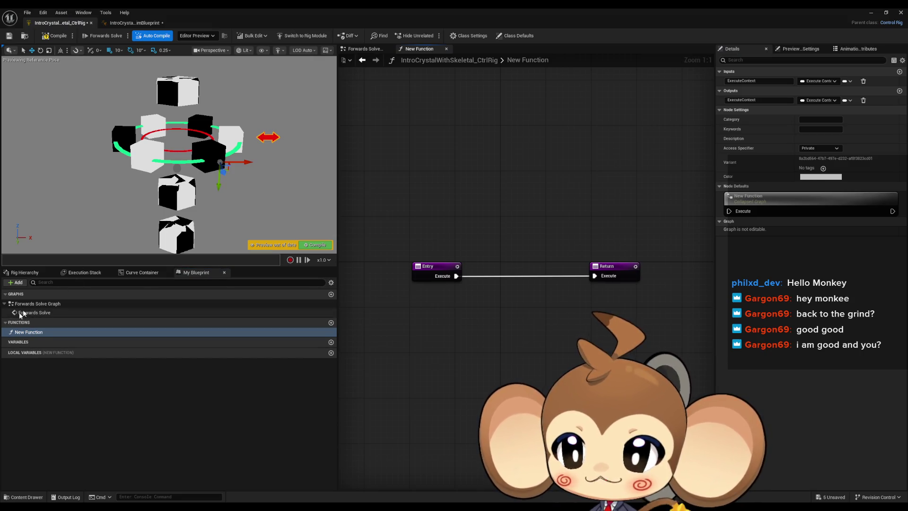
double_click(29, 313)
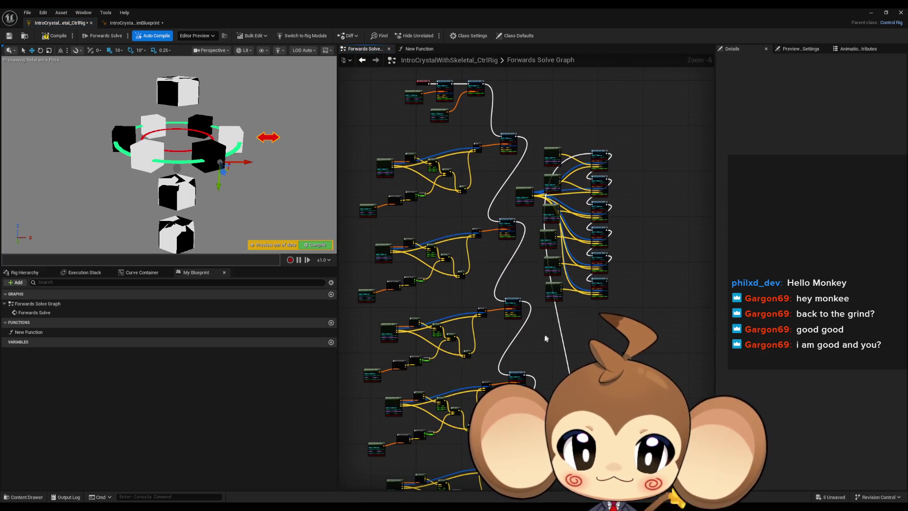
scroll(546, 339, up, 5)
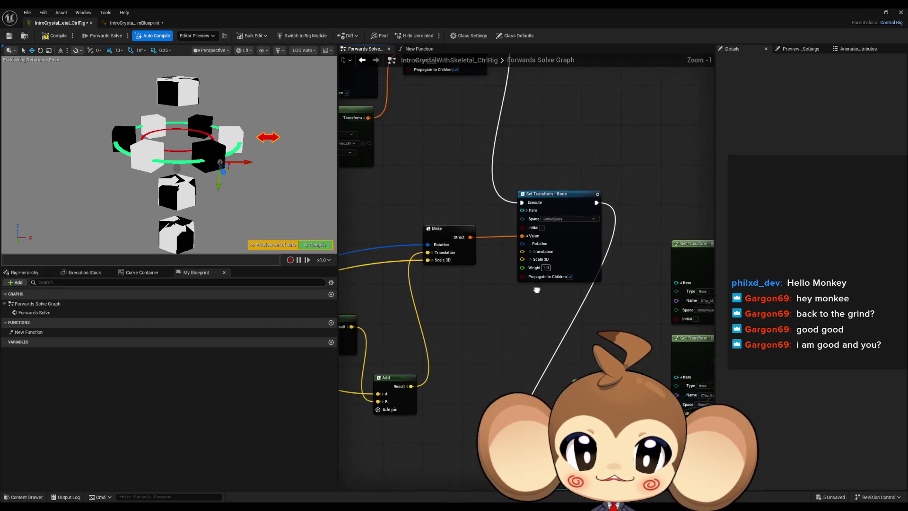
click(540, 194)
scroll(484, 205, down, 5)
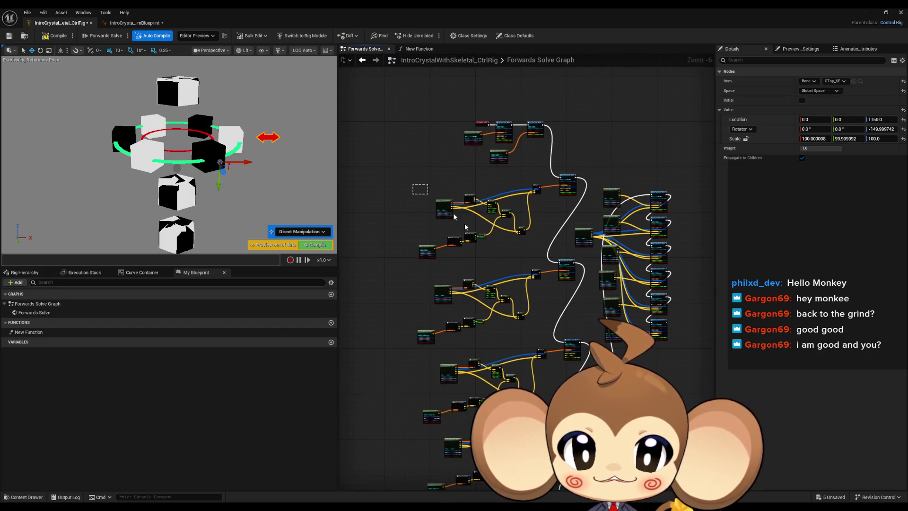
mouse_move(464, 226)
mouse_down()
mouse_move(551, 487)
mouse_move(580, 482)
mouse_up()
drag(534, 154, 610, 331)
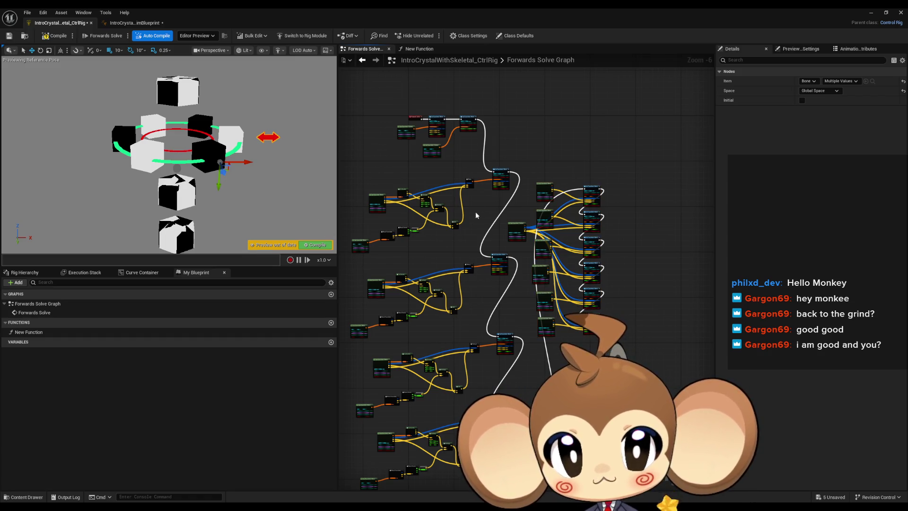
scroll(476, 211, up, 2)
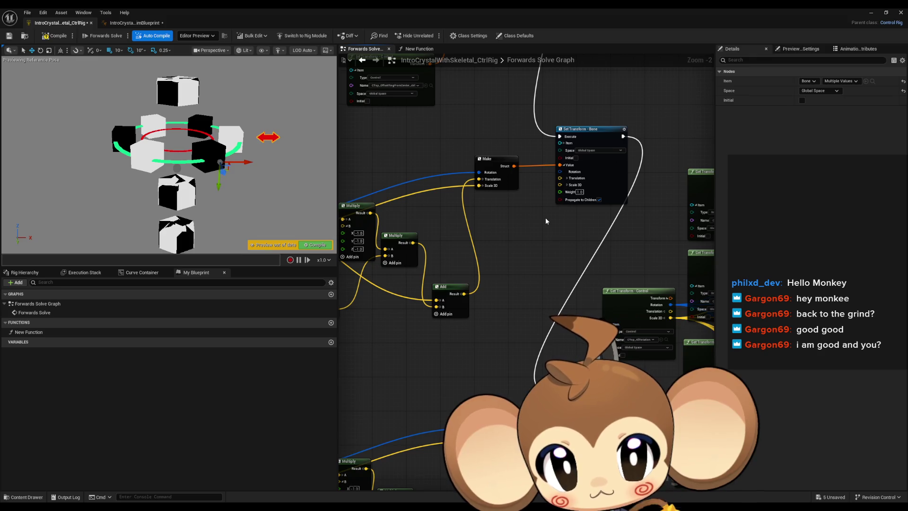
mouse_move(543, 217)
mouse_down()
mouse_move(557, 287)
mouse_move(591, 298)
mouse_move(601, 313)
mouse_move(544, 314)
mouse_up()
scroll(544, 315, up, 2)
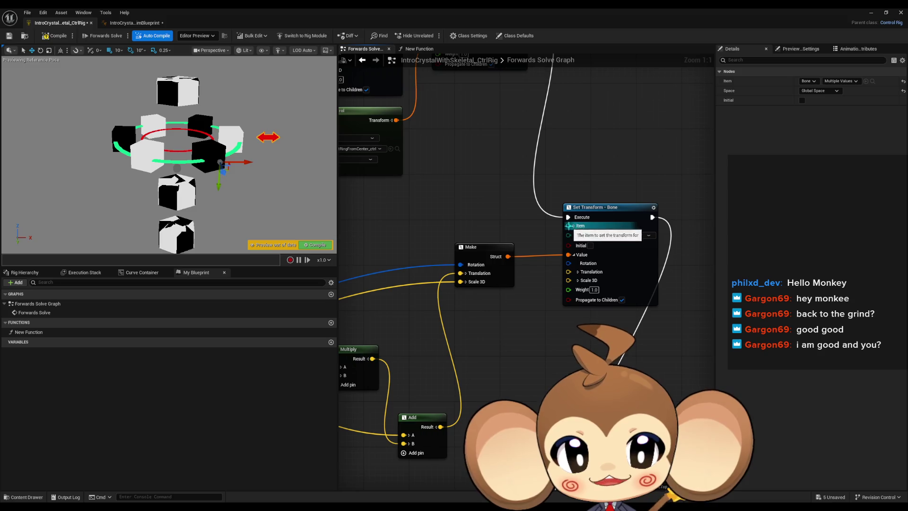
scroll(527, 268, down, 3)
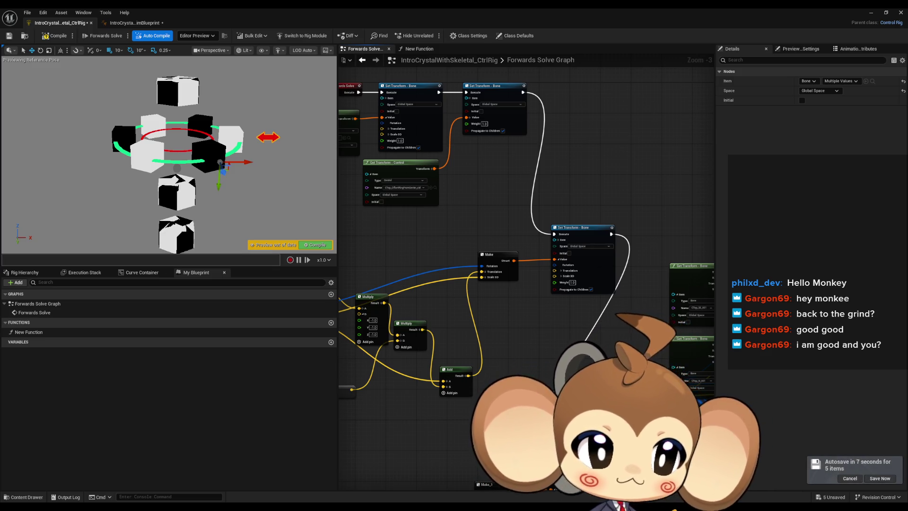
mouse_move(907, 204)
mouse_down()
mouse_move(654, 197)
mouse_move(371, 153)
mouse_up()
double_click(371, 153)
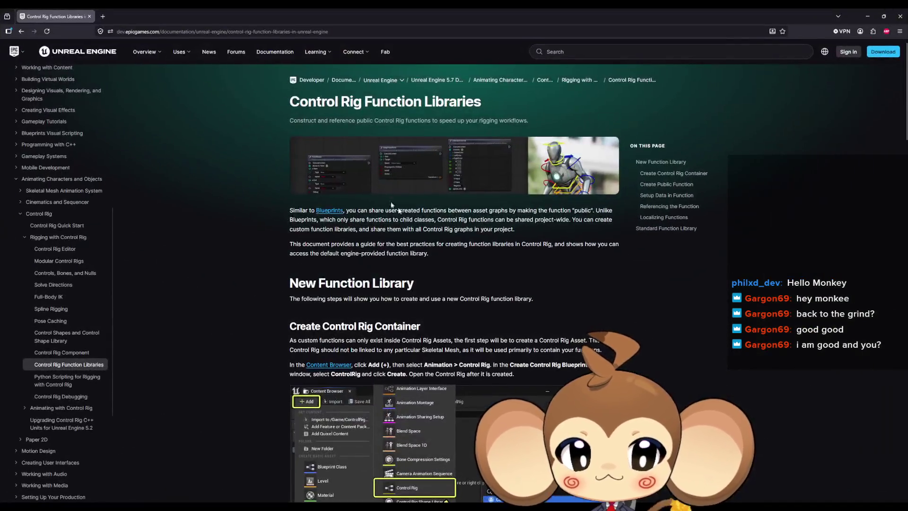
scroll(475, 233, down, 10)
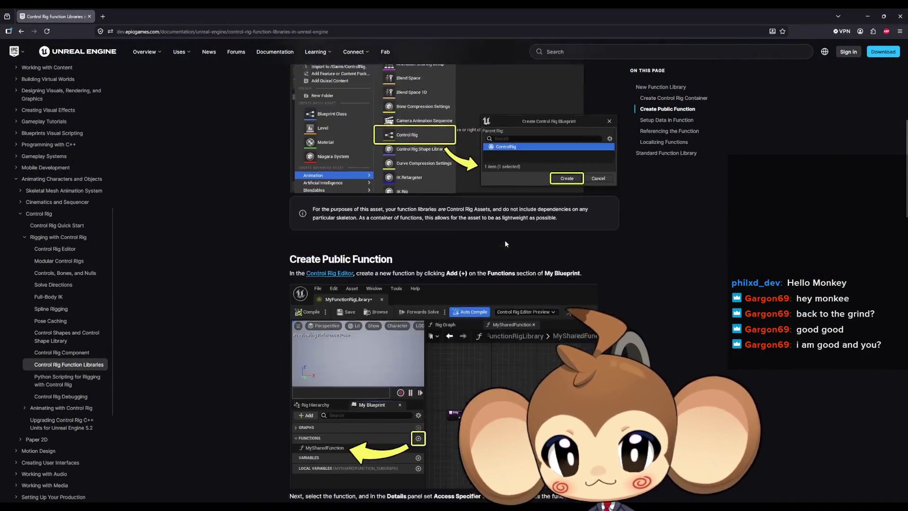
scroll(506, 242, down, 5)
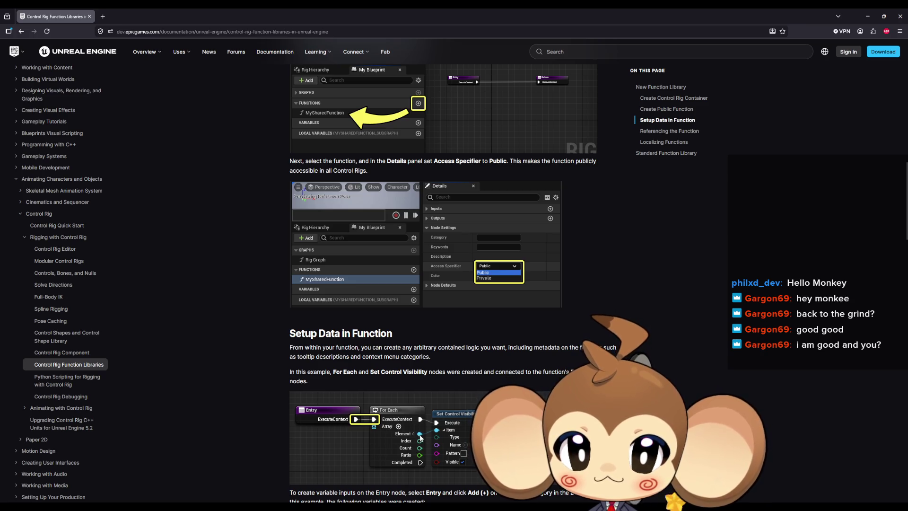
scroll(415, 439, down, 3)
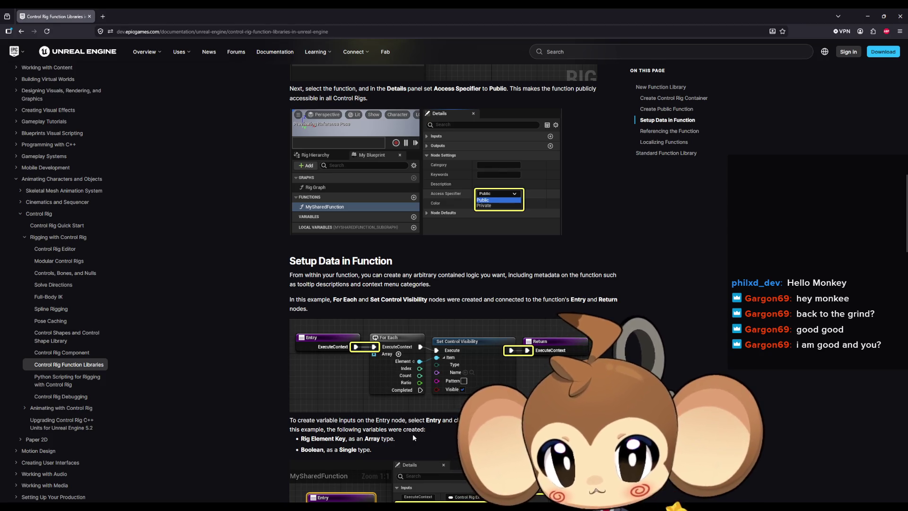
scroll(413, 435, down, 3)
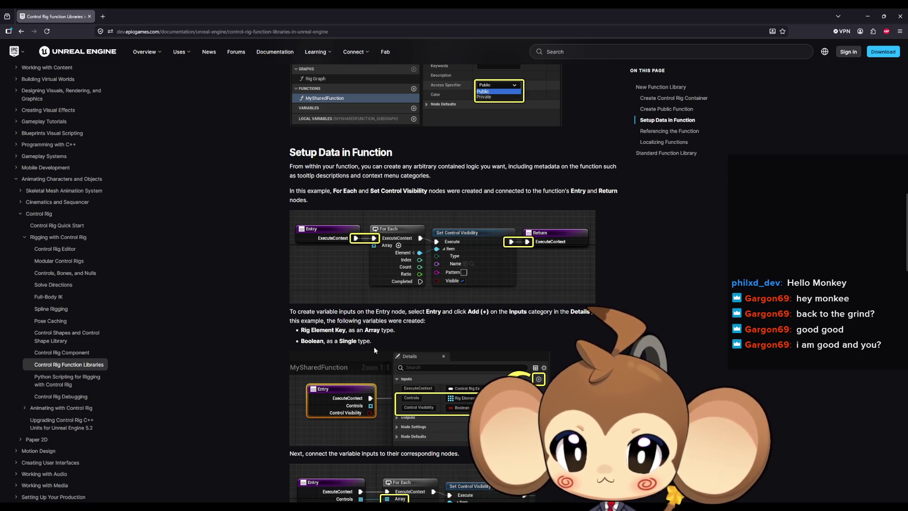
scroll(374, 349, down, 3)
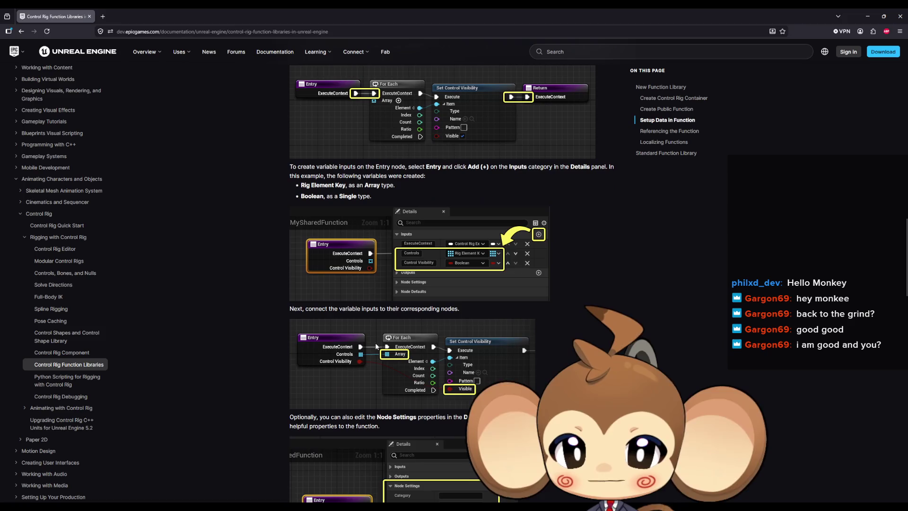
click(868, 16)
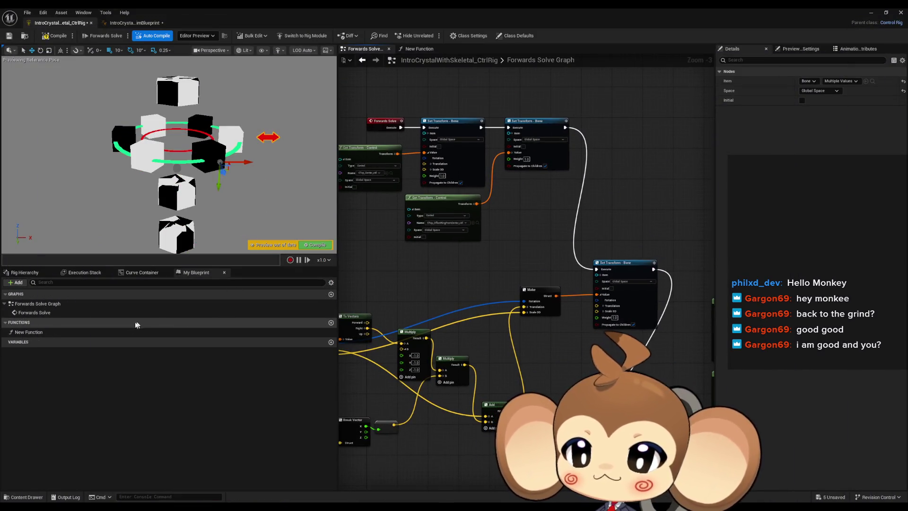
Add a New Function input named Bones of Rig Element type
double_click(106, 330)
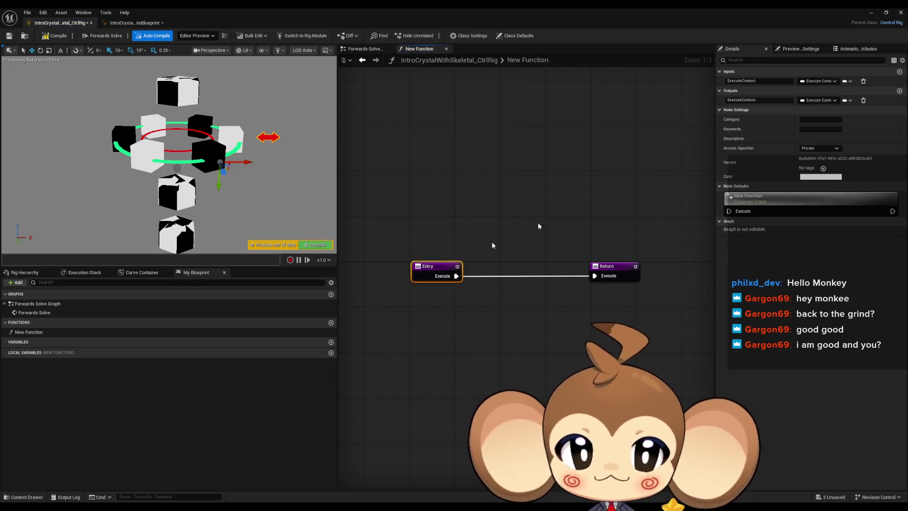
click(900, 71)
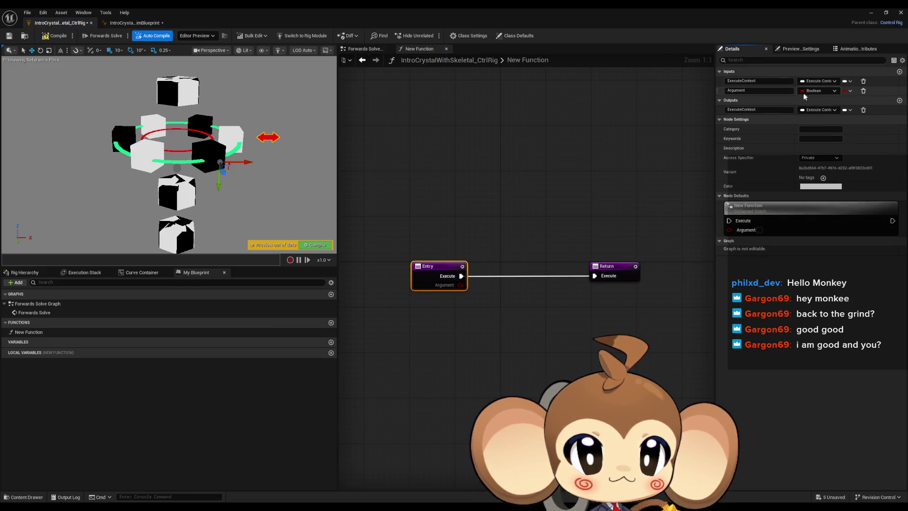
click(809, 90)
text(rig)
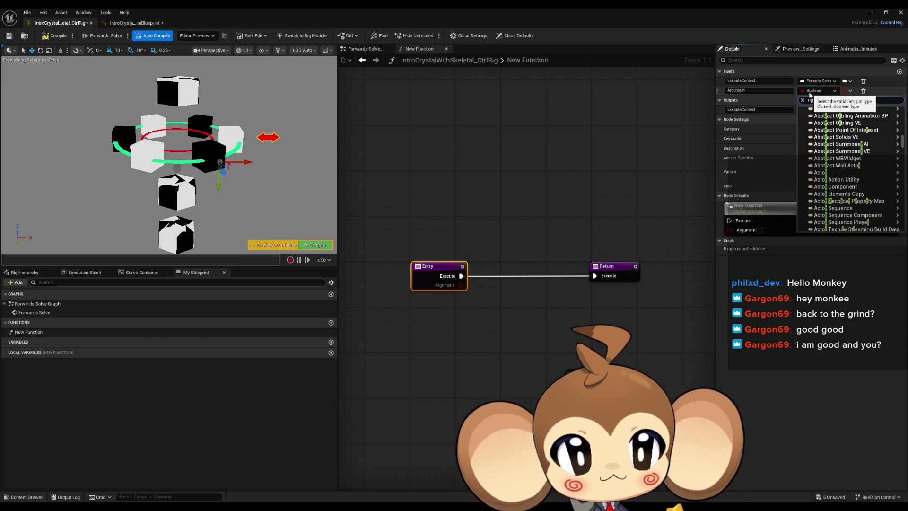
text( ele)
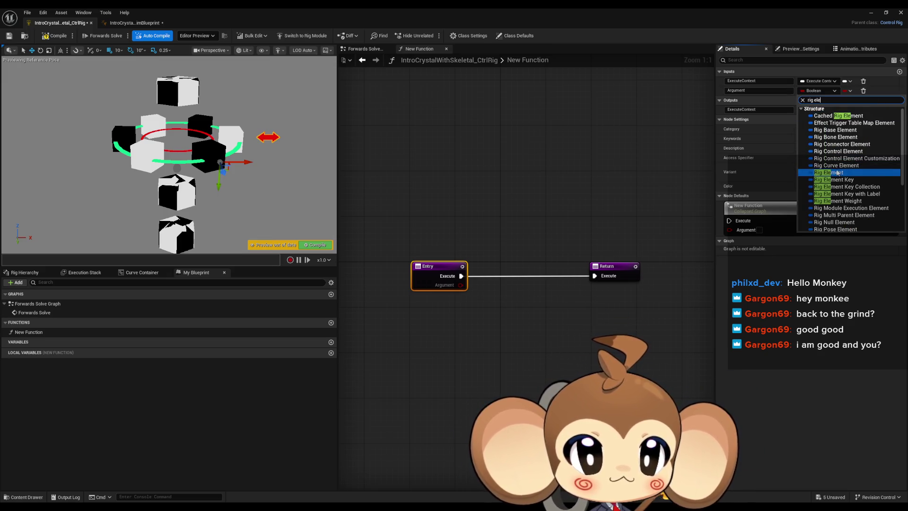
click(836, 173)
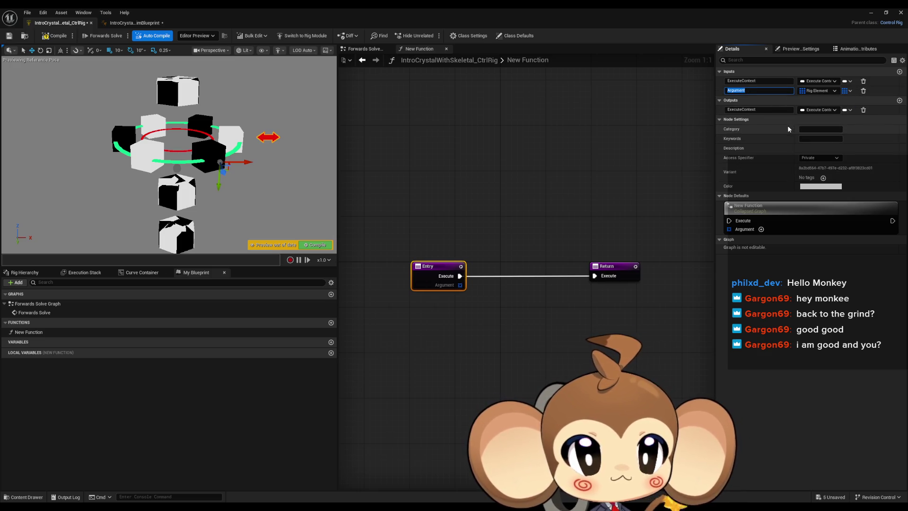
text(Bones)
key(Return)
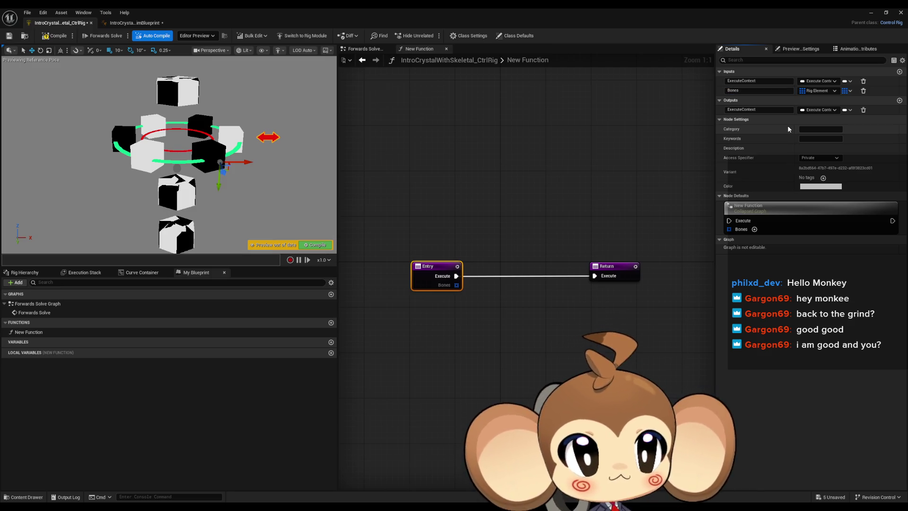
Change the Bones input's type to a Rig Element Key array
click(829, 90)
text(ri)
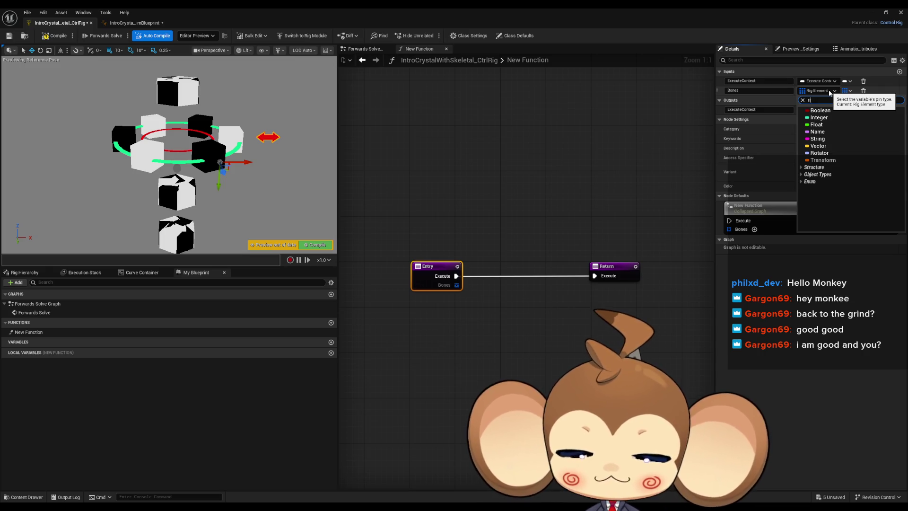
text(g ele)
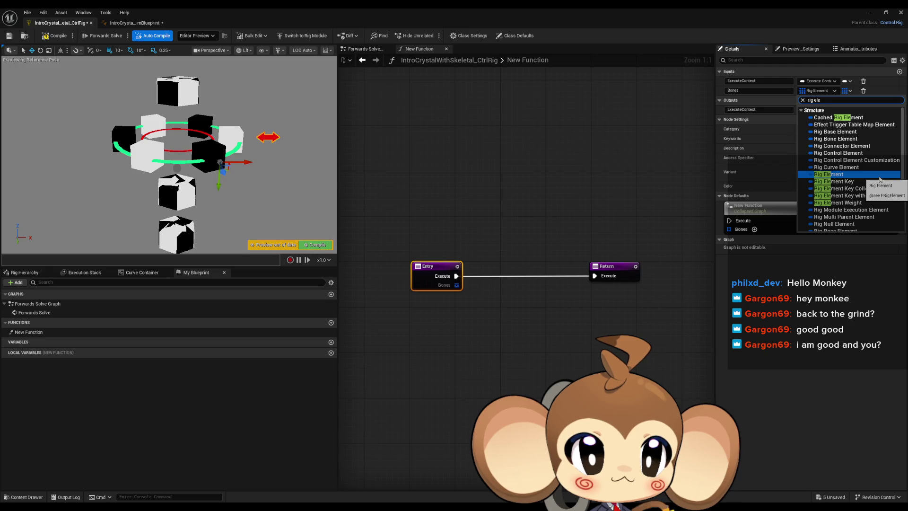
click(549, 313)
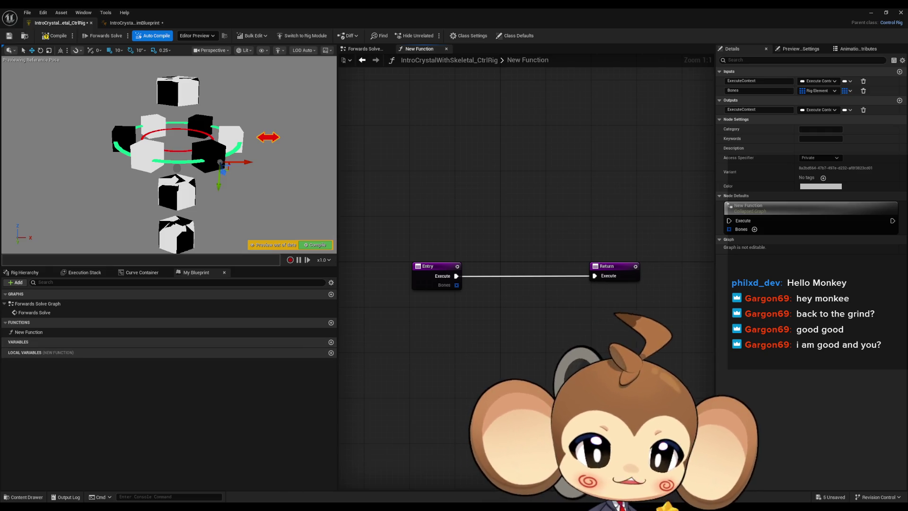
key(alt+Tab)
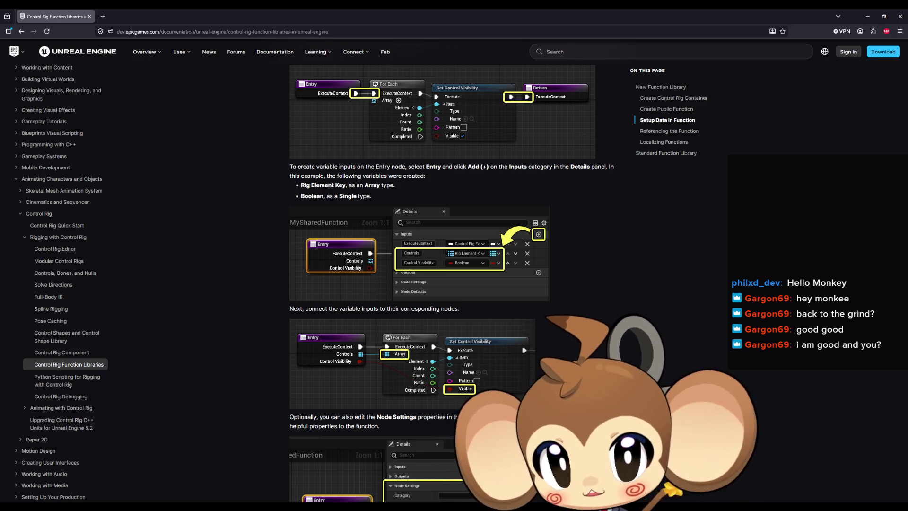
click(868, 16)
click(823, 90)
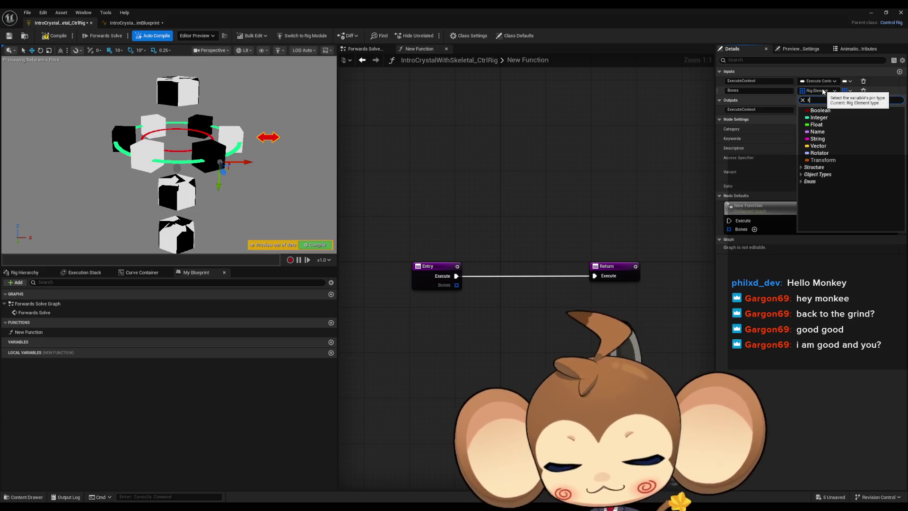
text(rig eleme)
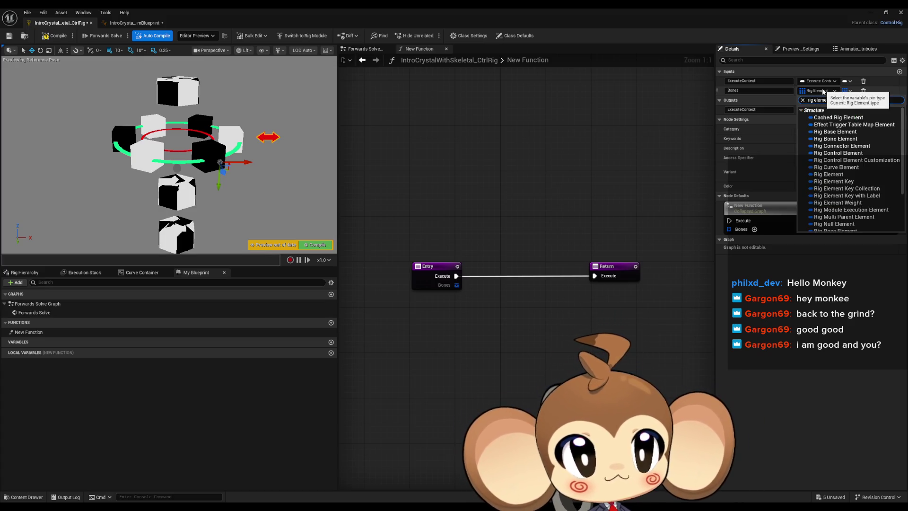
text(nt key)
click(858, 117)
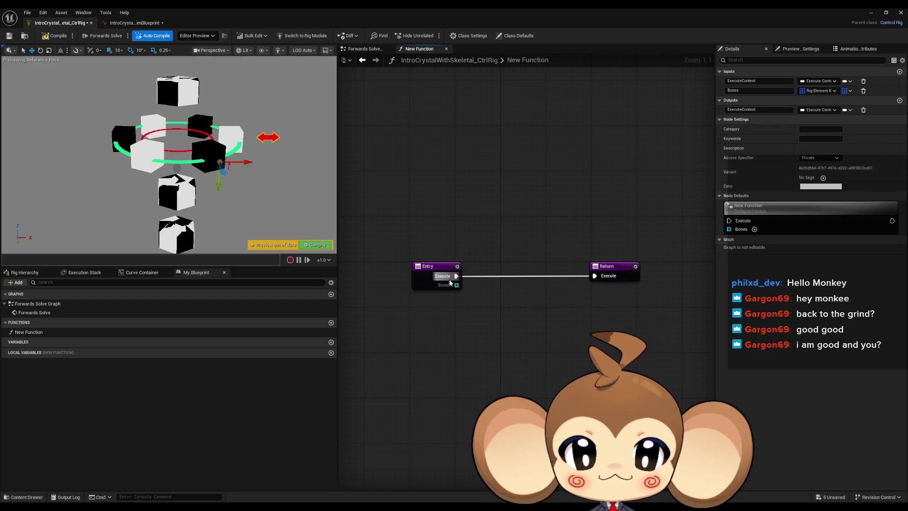
Wire the Bones array into a new For Each node and expand its Element pin
drag(456, 285, 466, 312)
text(fi)
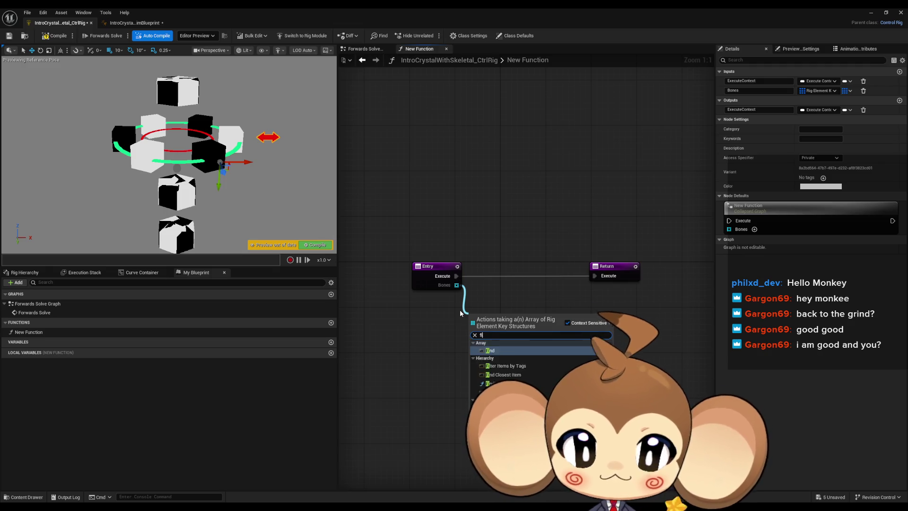
key(BackSpace)
text(or each)
key(Return)
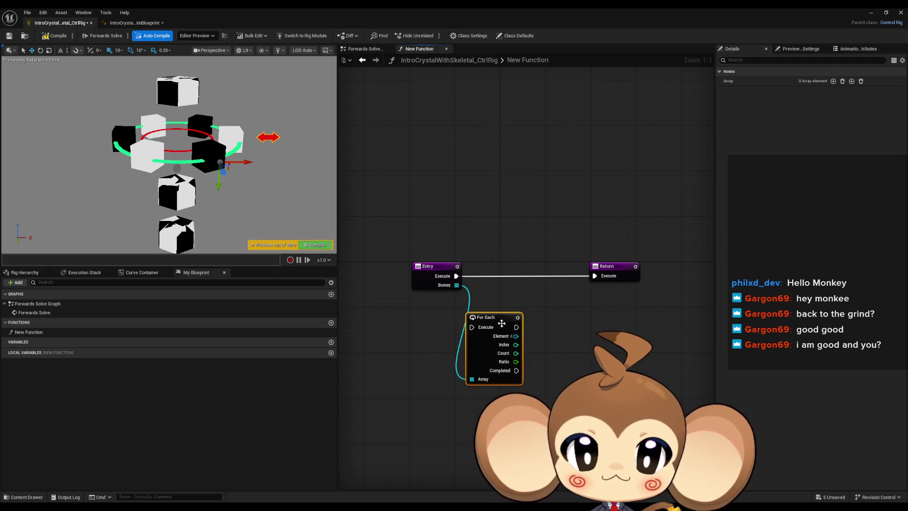
drag(502, 323, 530, 329)
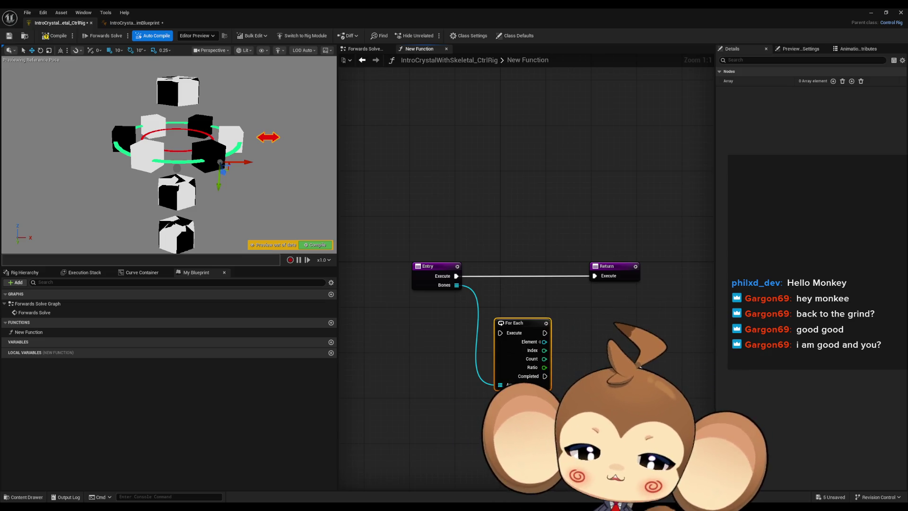
click(539, 342)
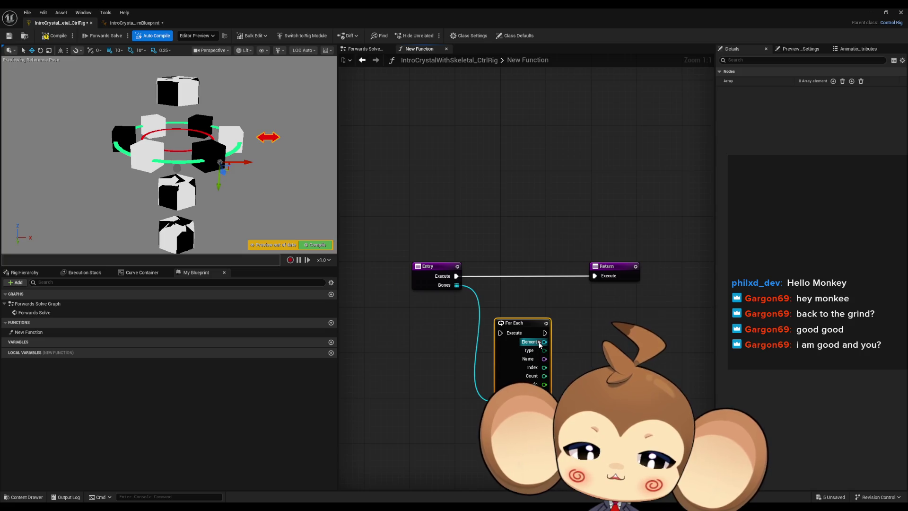
drag(540, 344, 501, 333)
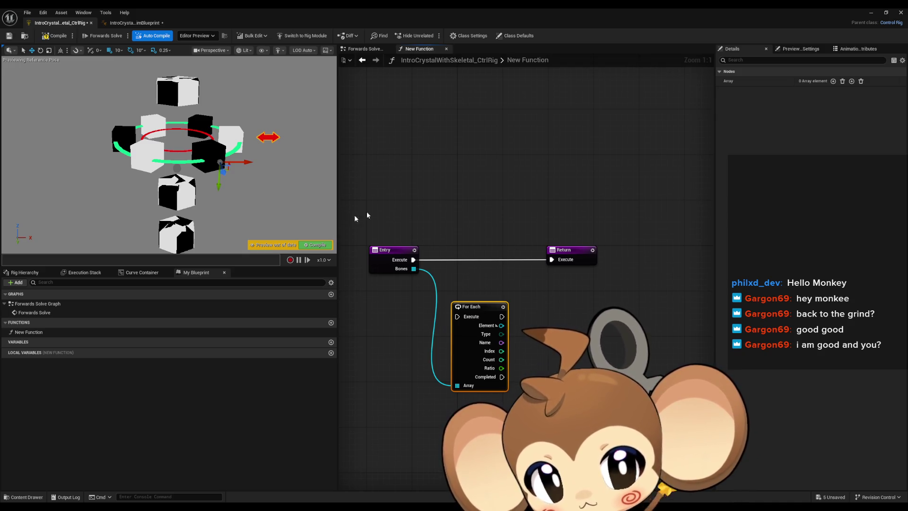
double_click(42, 313)
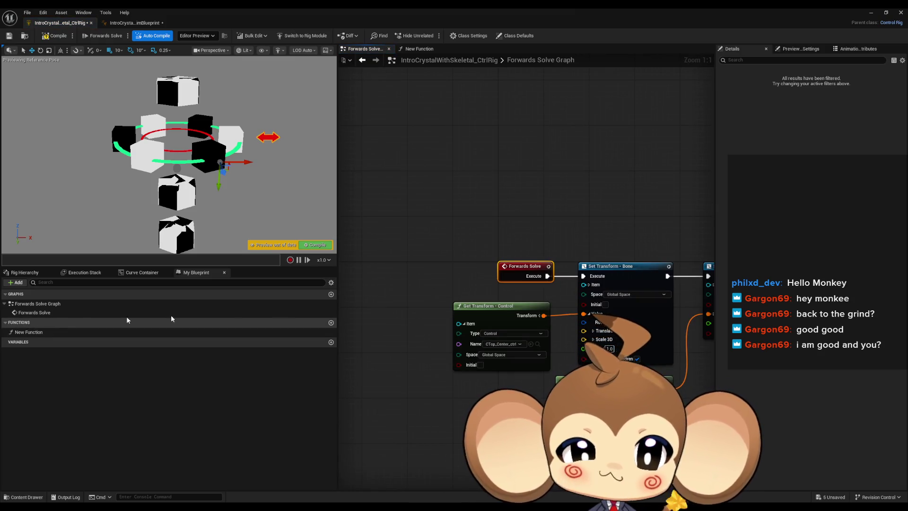
Expand a Set Transform - Bone node's Item pin and survey the Forwards Solve graph
click(590, 285)
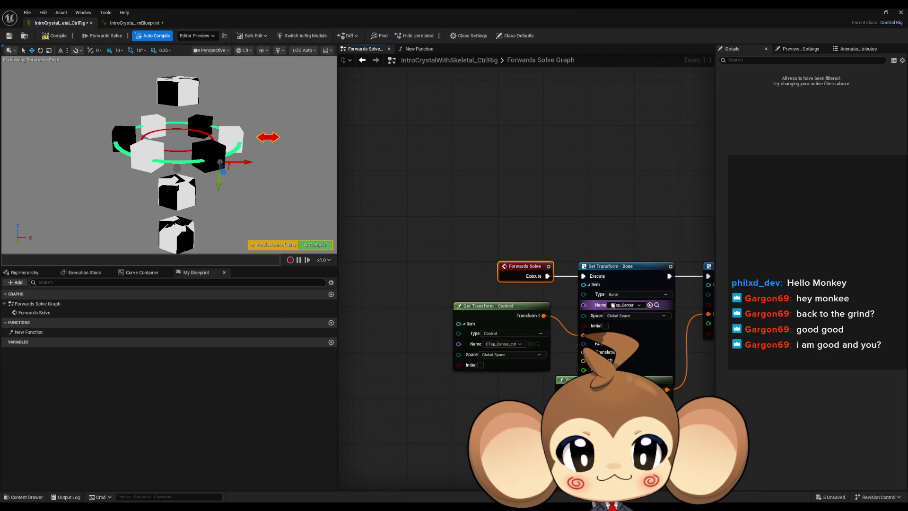
drag(595, 287, 481, 262)
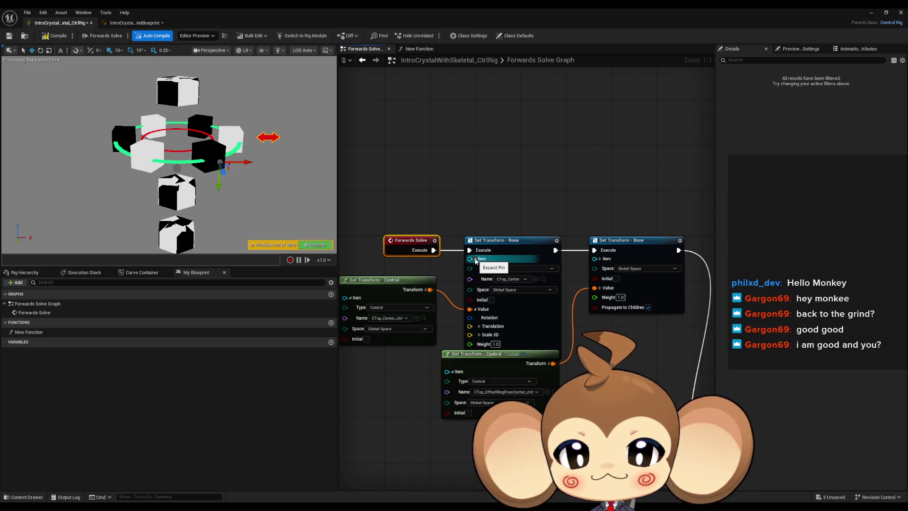
scroll(554, 199, down, 5)
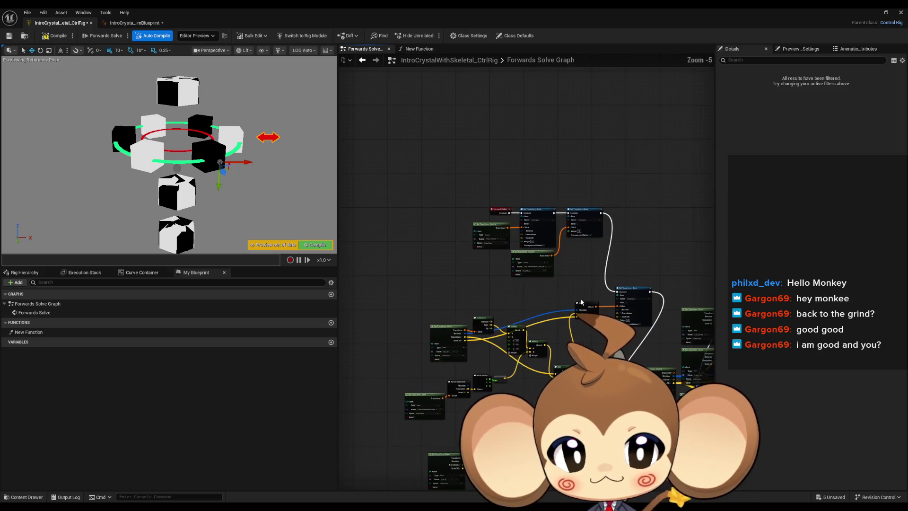
drag(580, 303, 578, 218)
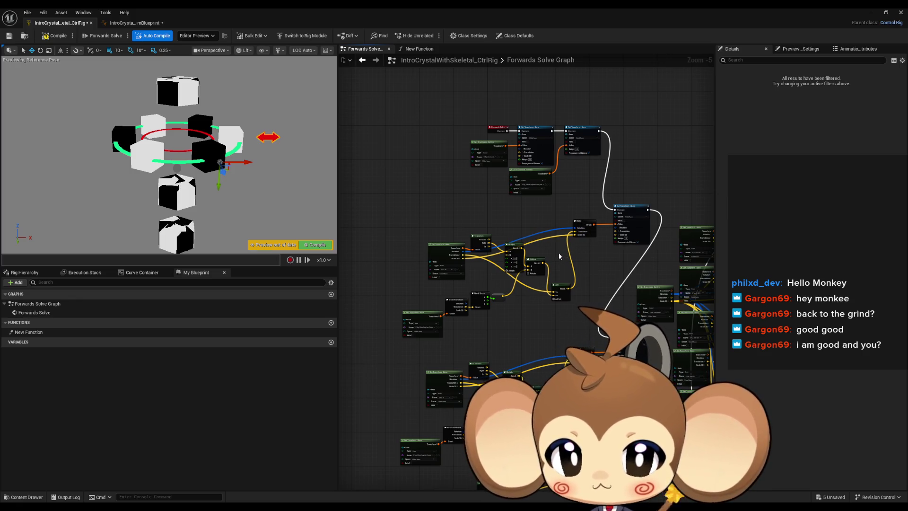
scroll(450, 280, up, 5)
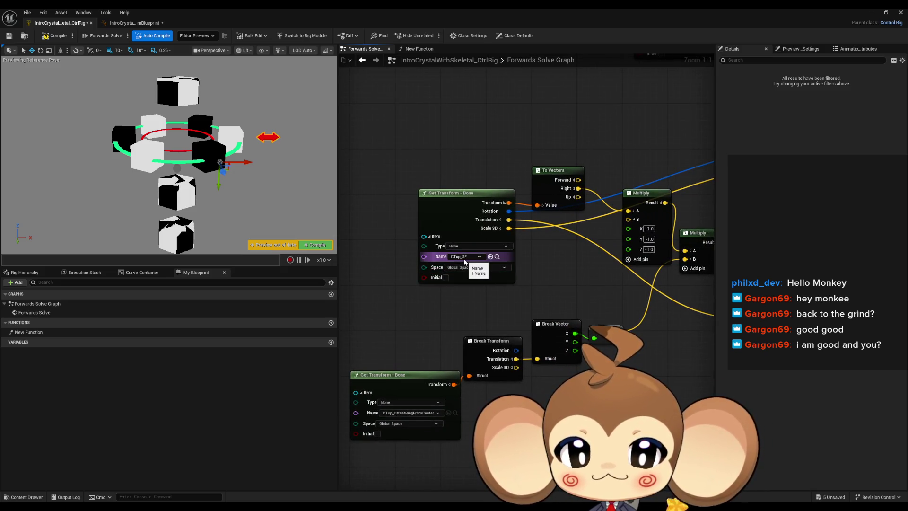
scroll(483, 307, down, 1)
Inspect the CTop_N and CTop_SE_001 node groups and their Set Transform Item pins
mouse_move(482, 328)
mouse_down()
mouse_move(501, 293)
mouse_move(511, 137)
mouse_move(442, 408)
mouse_up()
scroll(493, 156, down, 1)
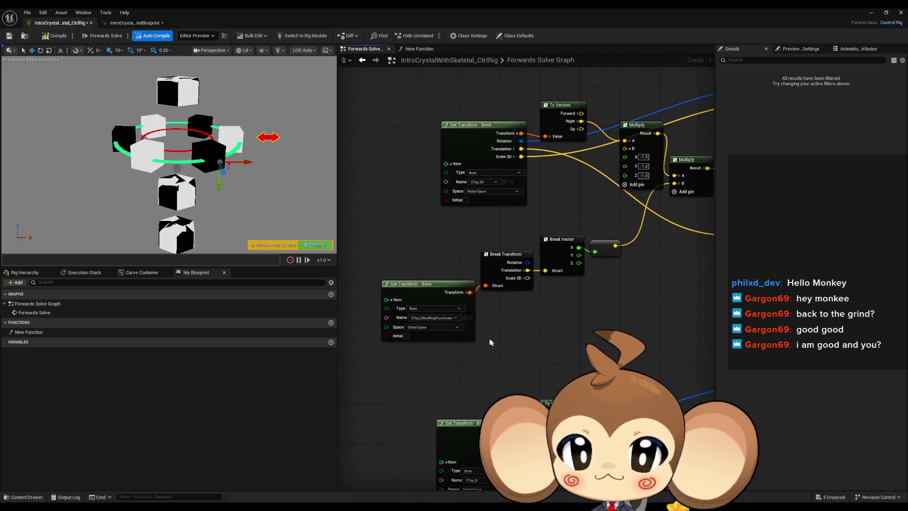
scroll(511, 230, up, 1)
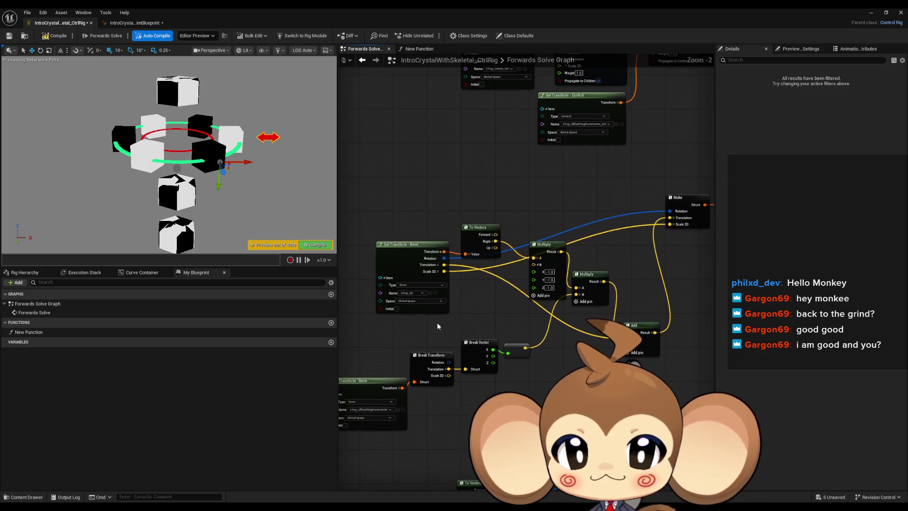
scroll(416, 290, up, 1)
drag(417, 291, 426, 166)
drag(372, 355, 480, 330)
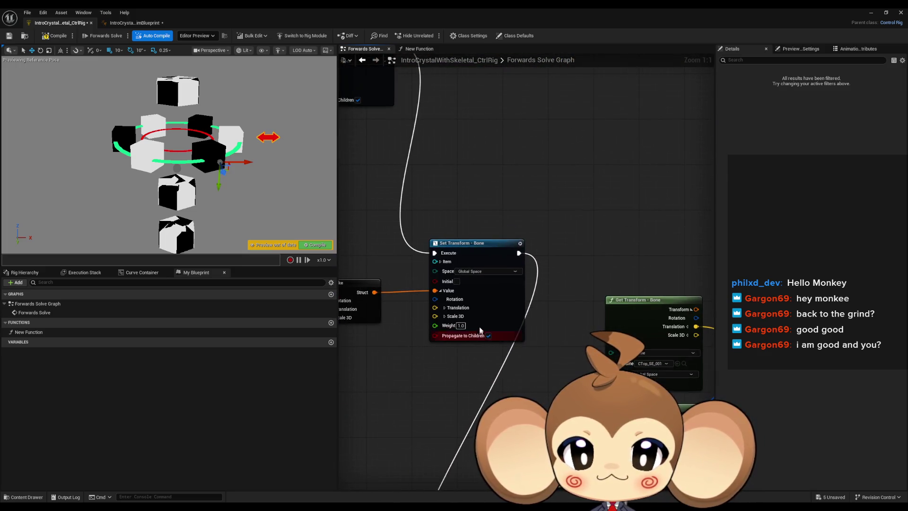
drag(486, 280, 530, 267)
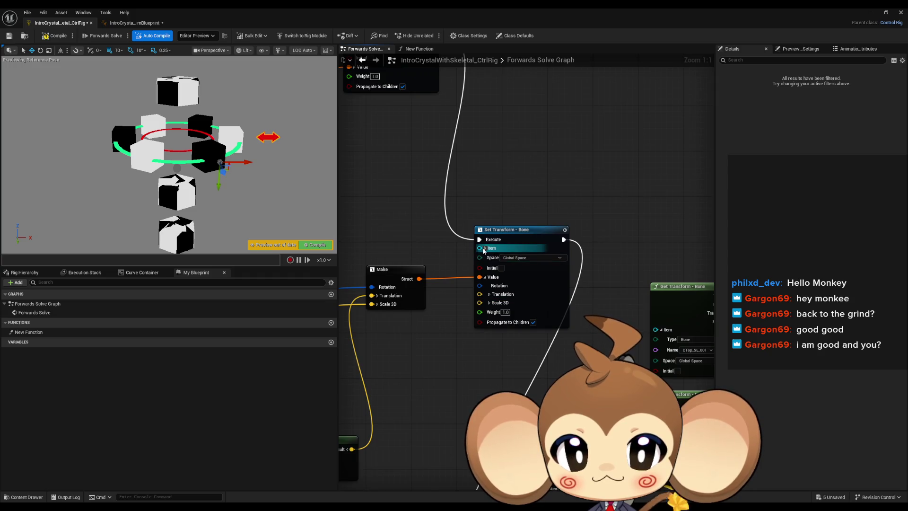
click(485, 247)
mouse_move(450, 396)
mouse_down()
mouse_move(607, 238)
mouse_move(473, 426)
mouse_move(524, 211)
mouse_up()
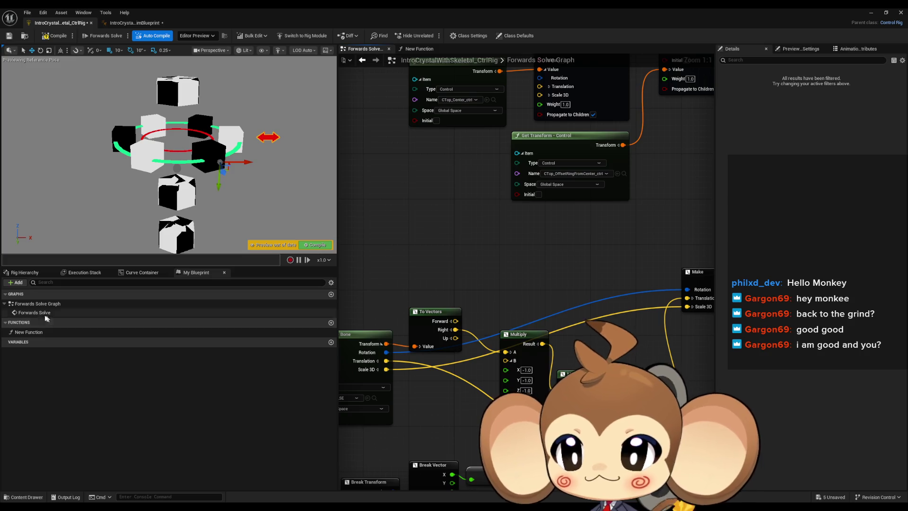
click(31, 332)
Add a single Rig Element Key input named ControlBone to New Function's Entry node
double_click(30, 332)
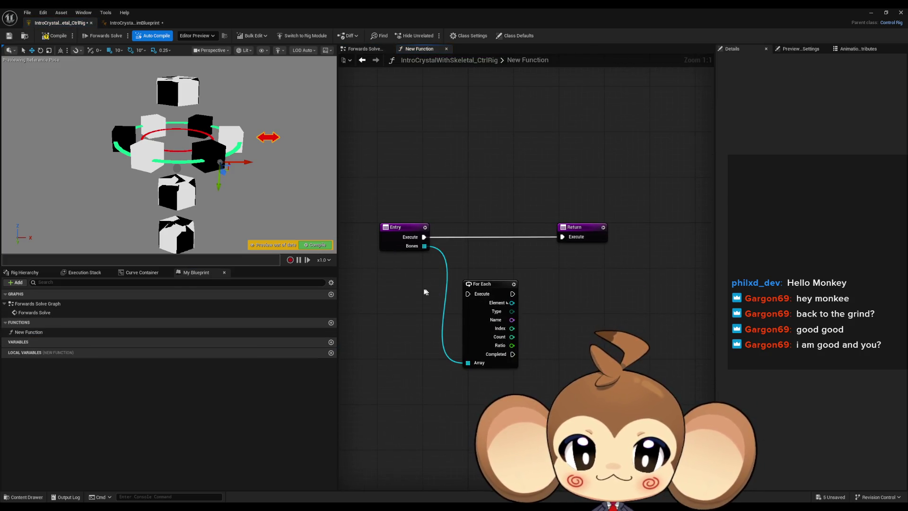
click(407, 246)
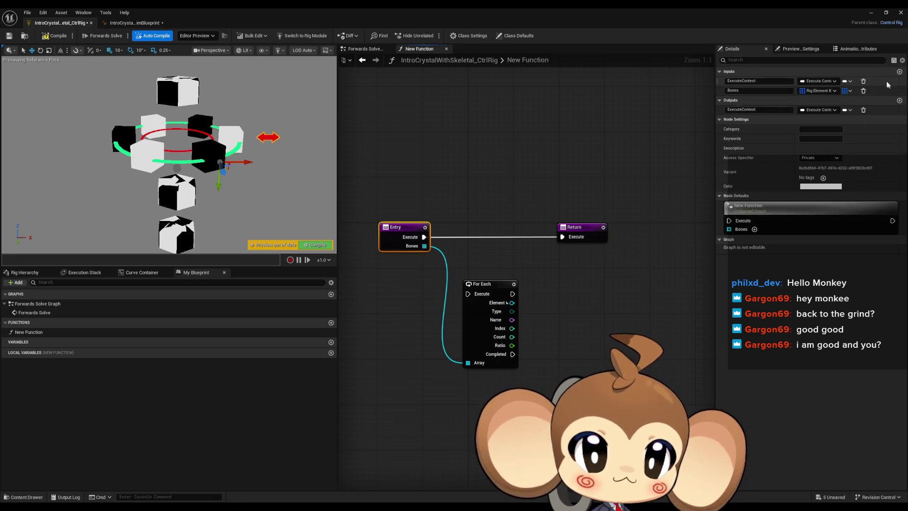
click(900, 72)
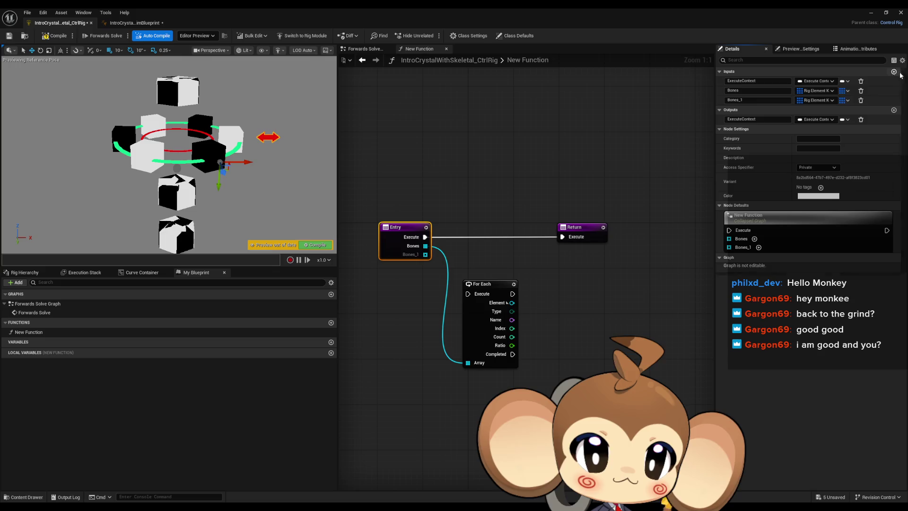
click(846, 100)
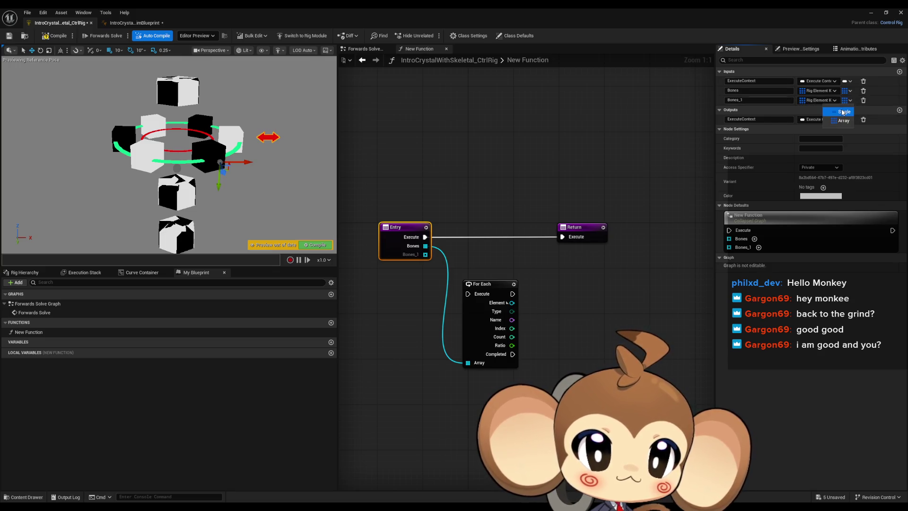
click(846, 112)
click(757, 100)
text(ControlBon)
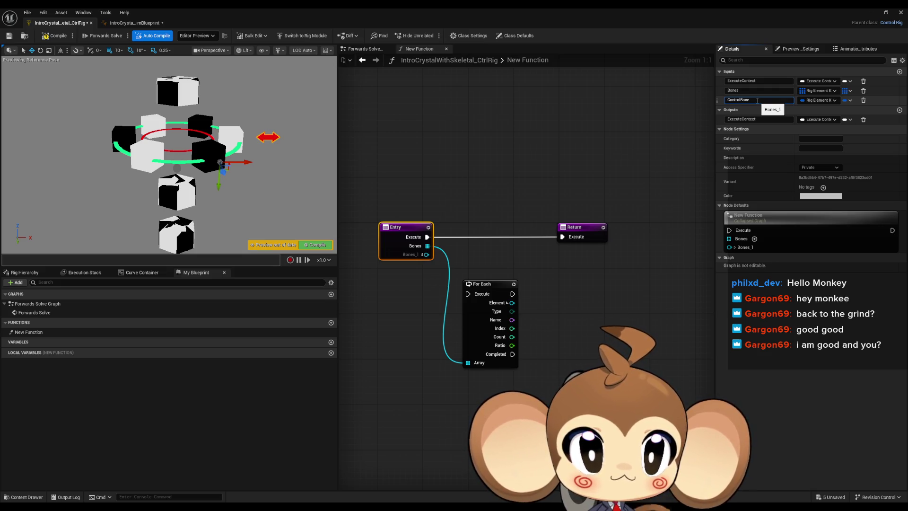
text(e)
key(Return)
click(557, 273)
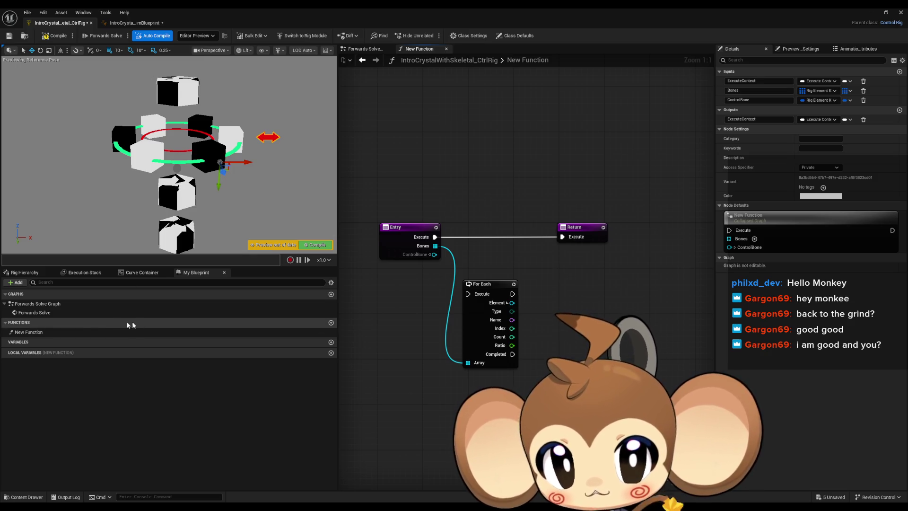
Copy the transform node group from Forwards Solve and paste it into New Function
double_click(47, 311)
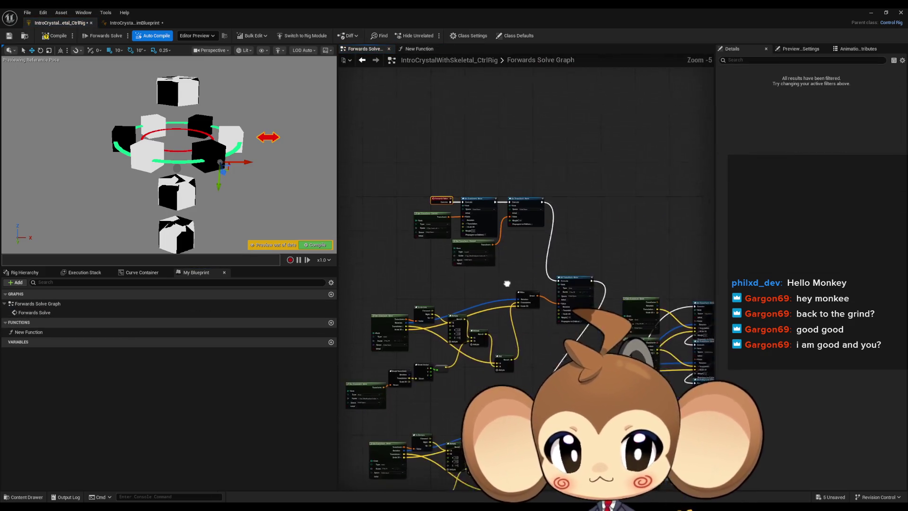
drag(383, 268, 583, 360)
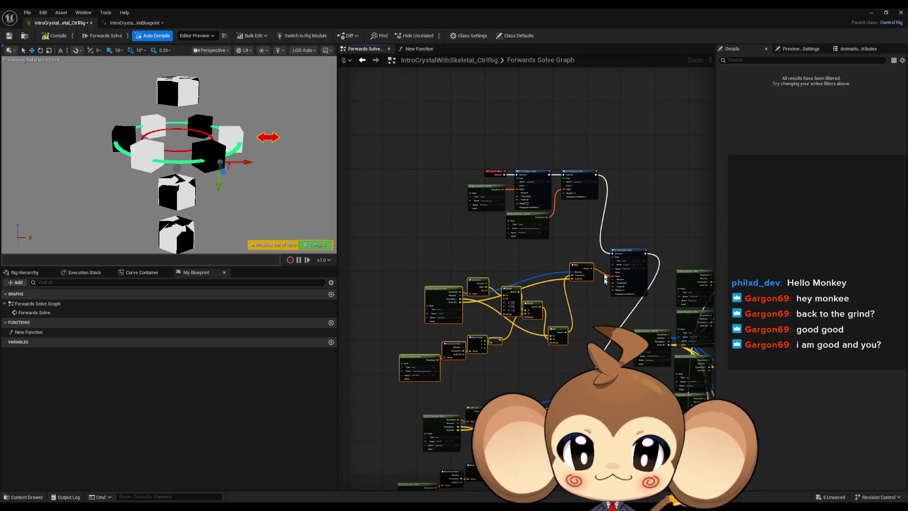
double_click(19, 332)
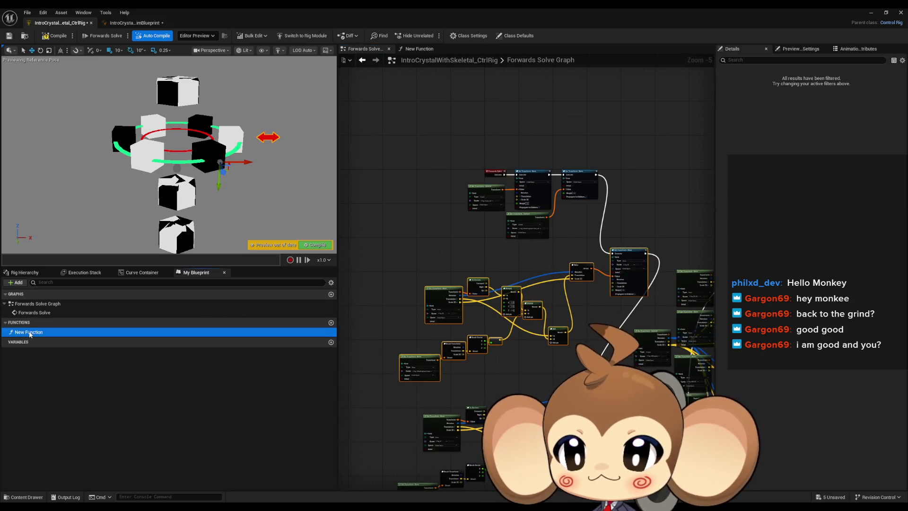
key(ctrl+v)
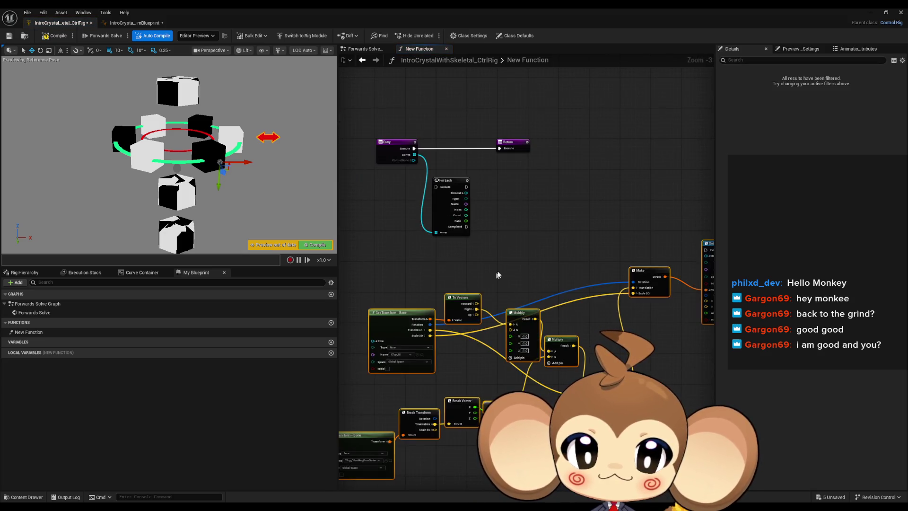
Arrange the New Function view so the For Each loop and pasted nodes are visible
click(468, 227)
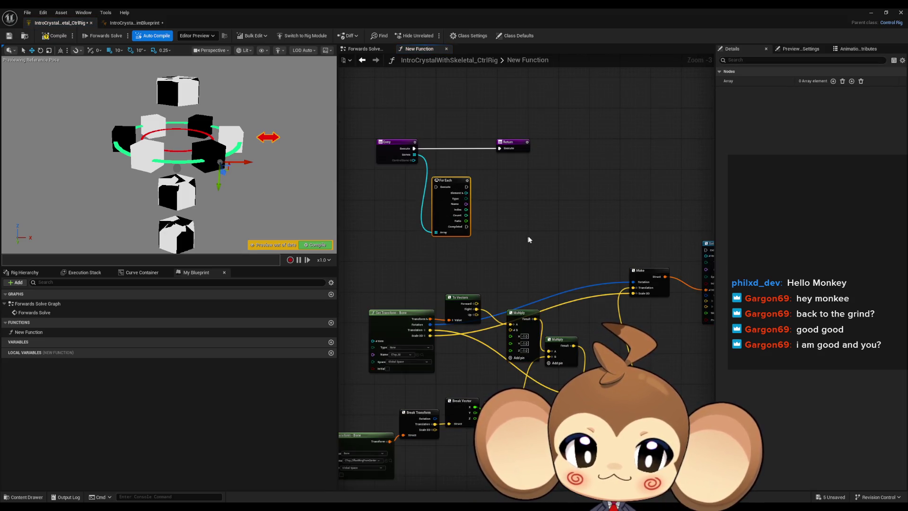
drag(506, 243, 488, 251)
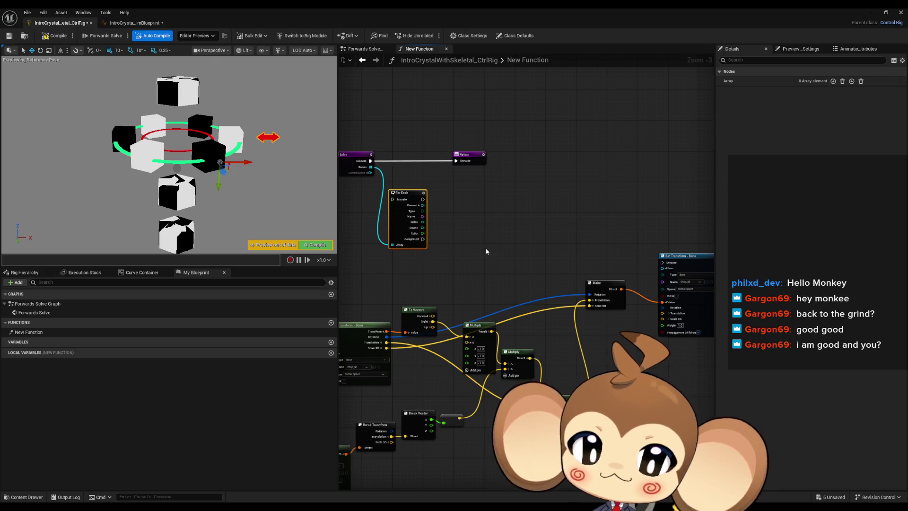
drag(486, 252, 498, 229)
click(498, 229)
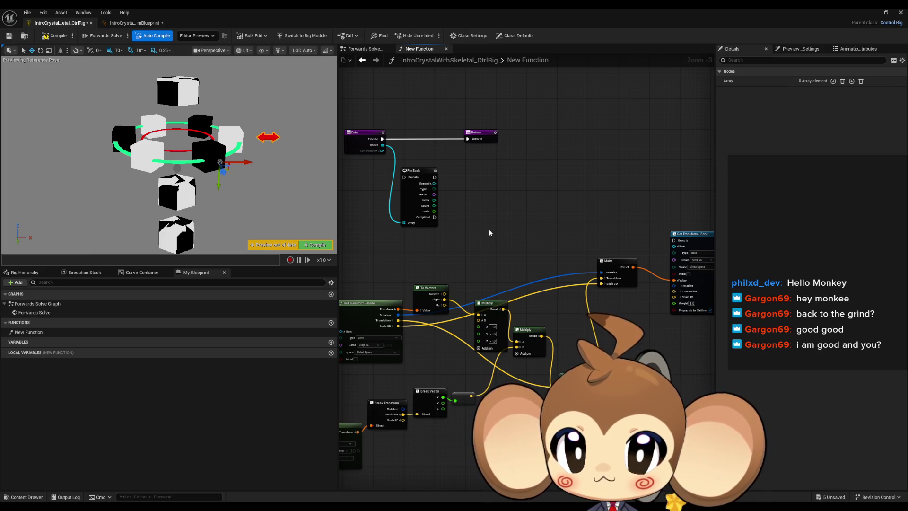
mouse_move(490, 233)
mouse_down()
mouse_move(546, 234)
mouse_move(480, 243)
mouse_move(449, 159)
mouse_move(361, 355)
mouse_move(360, 424)
mouse_up()
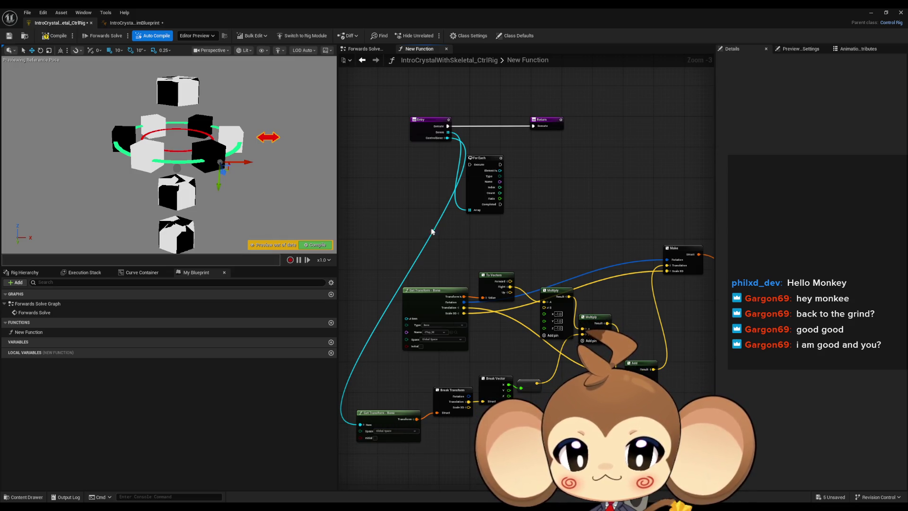
Connect the For Each loop's Element output to the Get Transform node's Item pin
drag(512, 222, 500, 263)
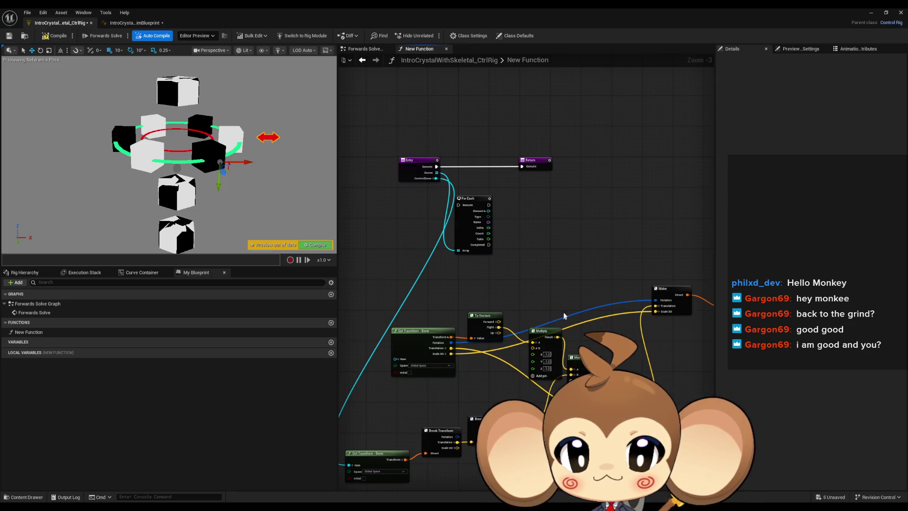
drag(564, 316, 547, 321)
mouse_move(711, 266)
mouse_down()
mouse_move(447, 266)
mouse_move(471, 215)
mouse_up()
mouse_move(471, 215)
mouse_down()
mouse_move(377, 366)
mouse_move(467, 310)
mouse_move(424, 301)
mouse_up()
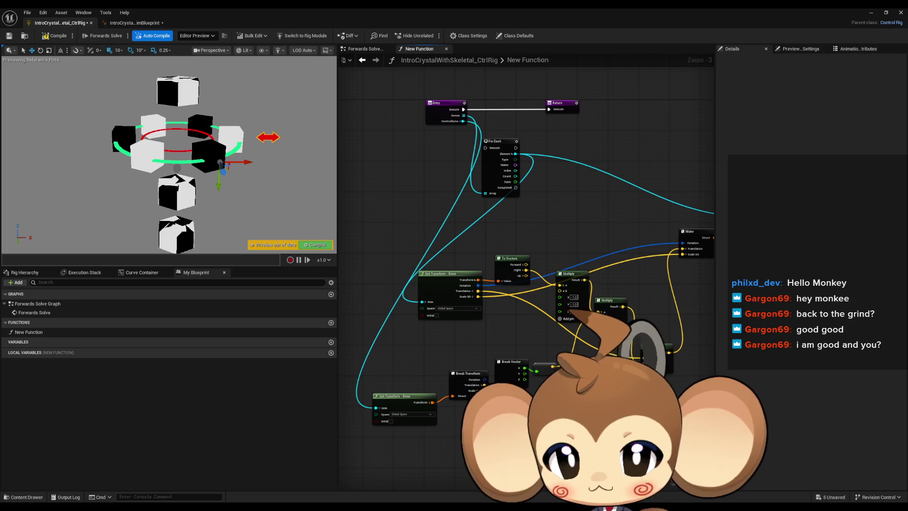
Wire Entry into For Each, each iteration into Set Transform - Bone, Completed into Return, then compile
mouse_move(607, 259)
mouse_down()
mouse_move(588, 235)
mouse_move(479, 287)
mouse_move(494, 325)
mouse_up()
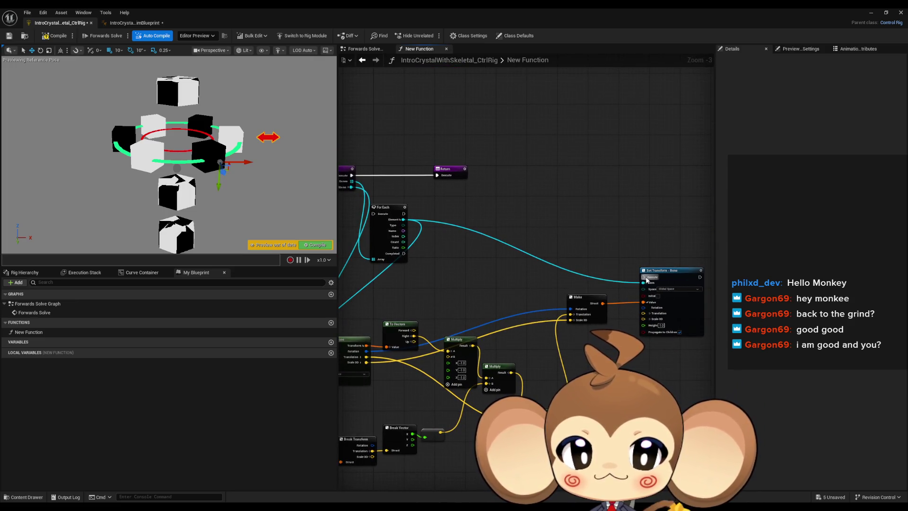
mouse_move(646, 280)
mouse_down()
mouse_move(378, 217)
mouse_move(352, 176)
mouse_up()
drag(500, 192, 487, 198)
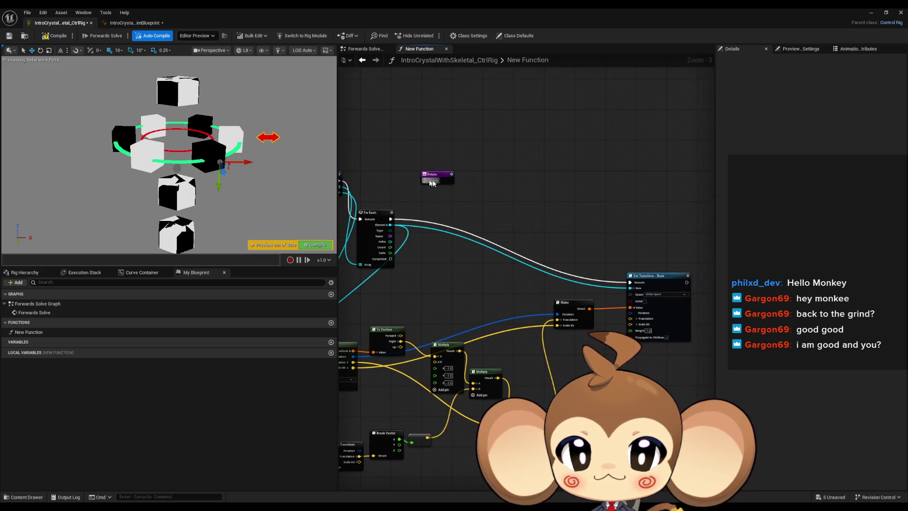
mouse_move(425, 180)
mouse_down()
mouse_move(403, 265)
mouse_move(391, 259)
mouse_up()
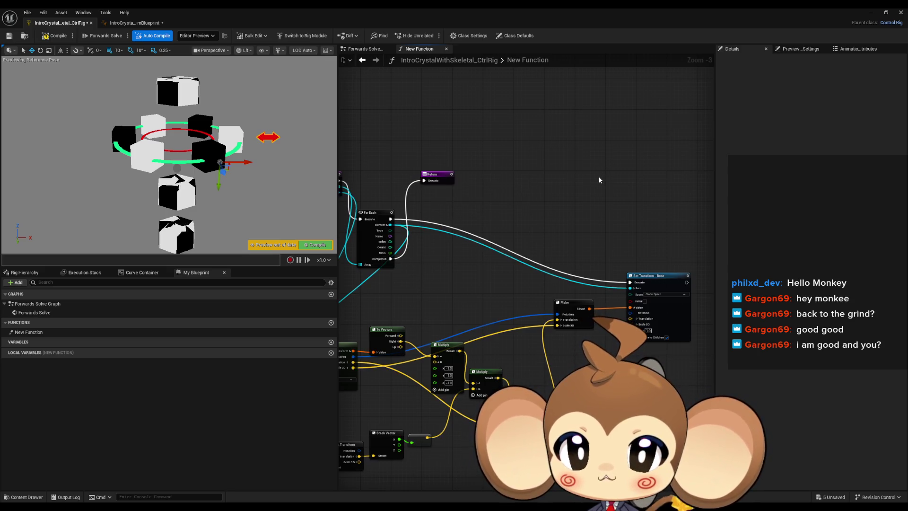
drag(597, 180, 713, 144)
click(55, 36)
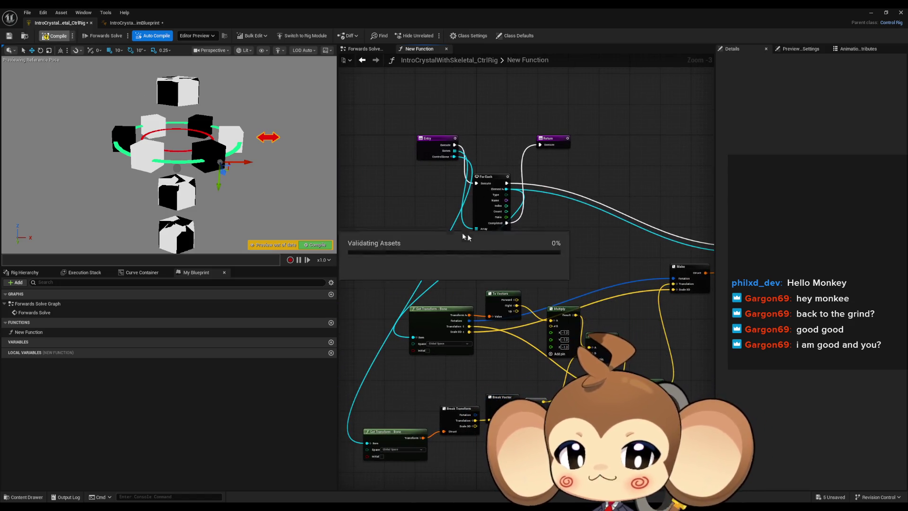
Place a New Function call node in the Forwards Solve Graph
double_click(31, 304)
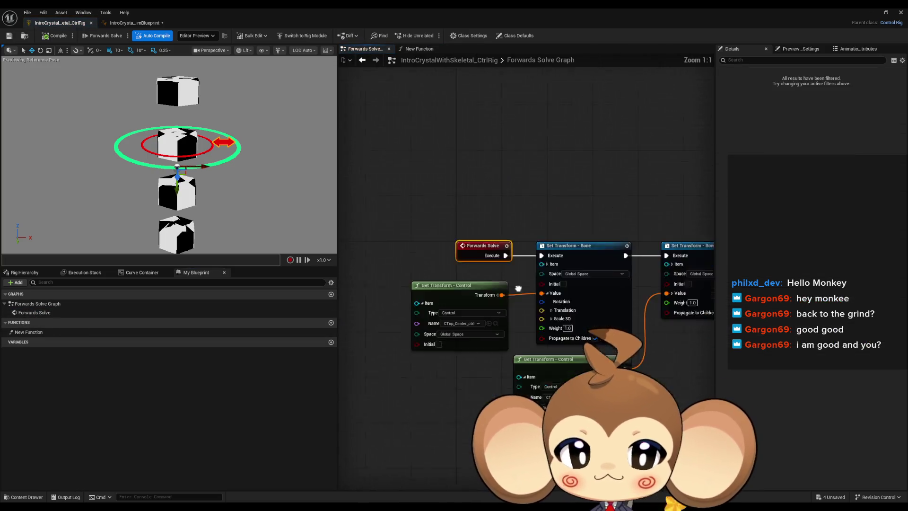
mouse_move(30, 330)
mouse_down()
mouse_move(644, 249)
mouse_move(595, 250)
mouse_up()
click(595, 246)
scroll(573, 284, down, 1)
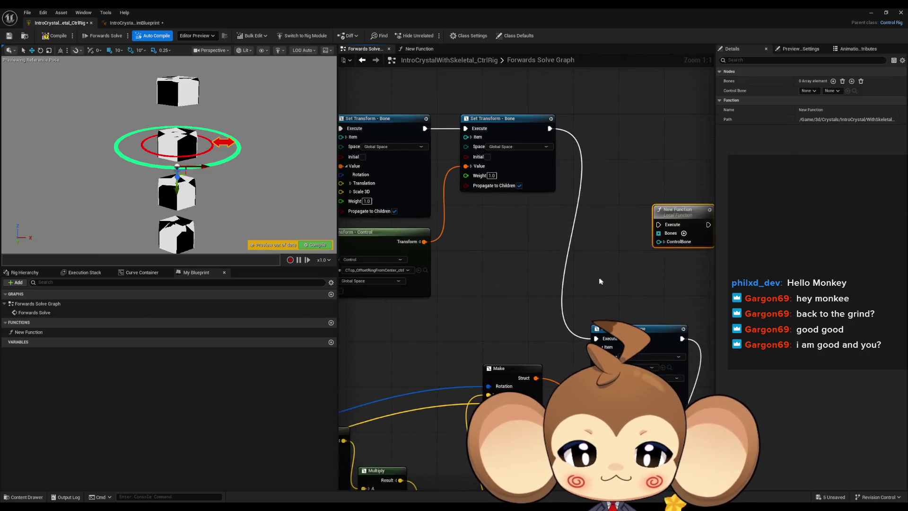
drag(574, 285, 477, 287)
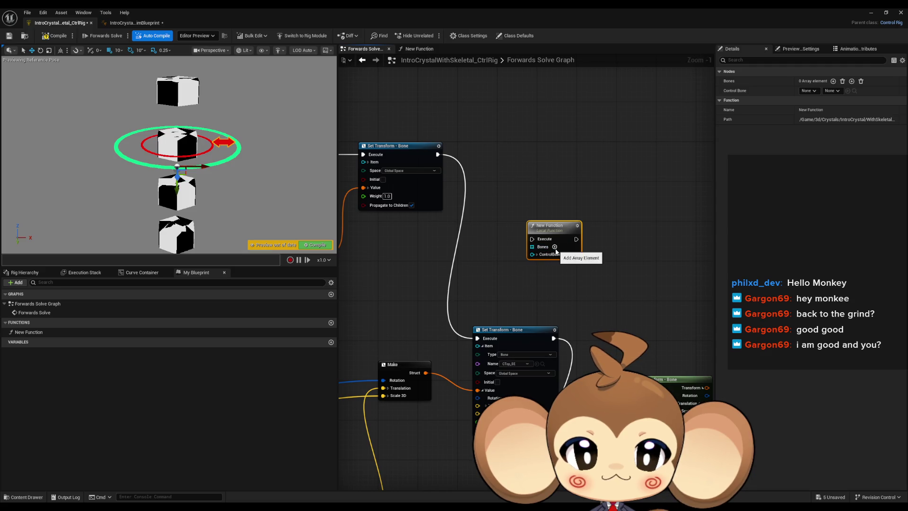
Add six empty elements to the New Function node's Bones array input
click(554, 247)
drag(556, 251, 557, 214)
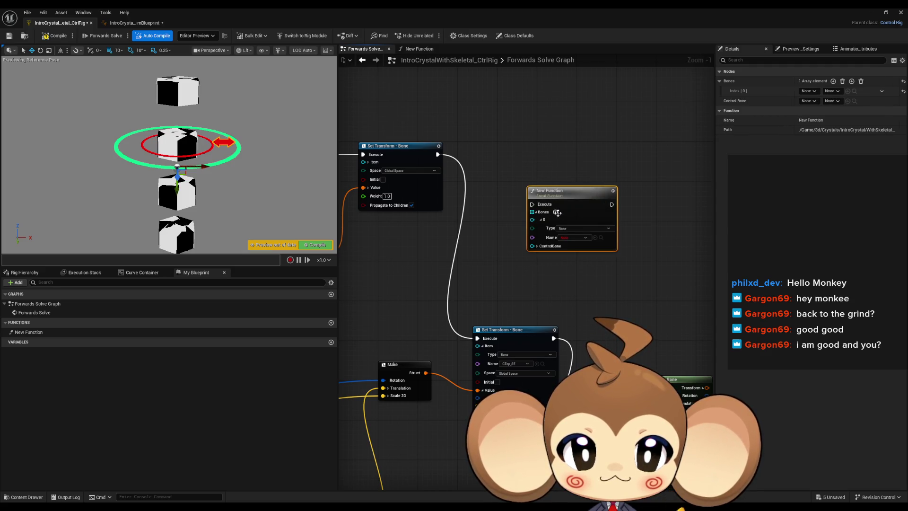
click(557, 213)
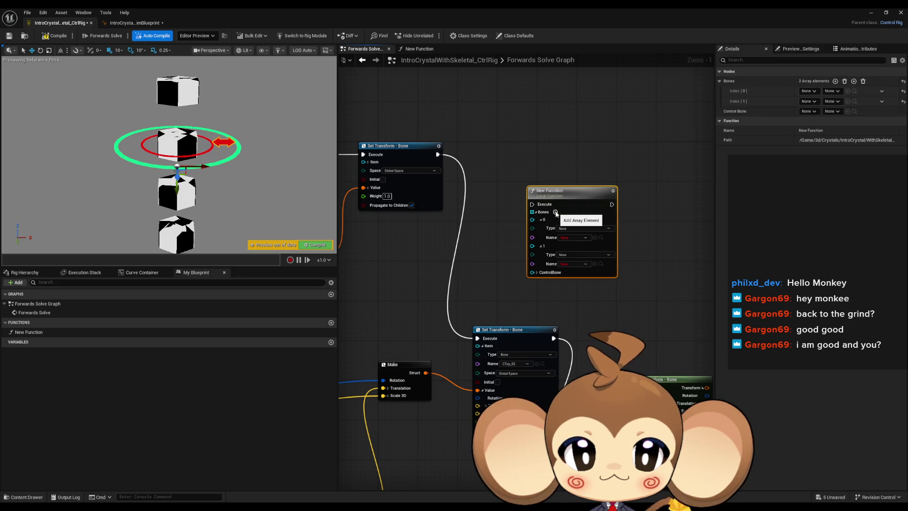
click(556, 212)
click(556, 212)
click(556, 211)
click(556, 212)
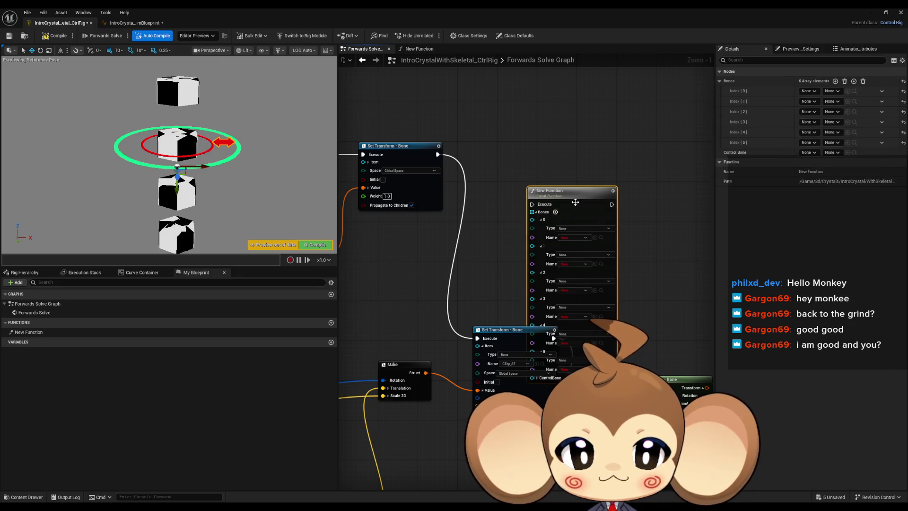